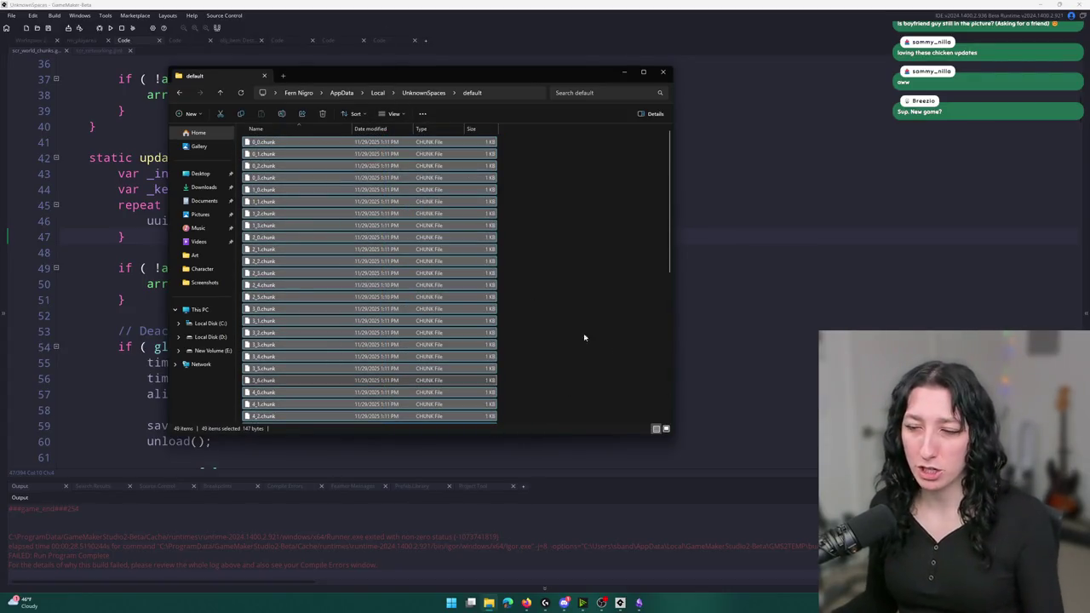
- Select and delete all 49 chunk files in the default save folder, then close the emptied window
click(558, 319)
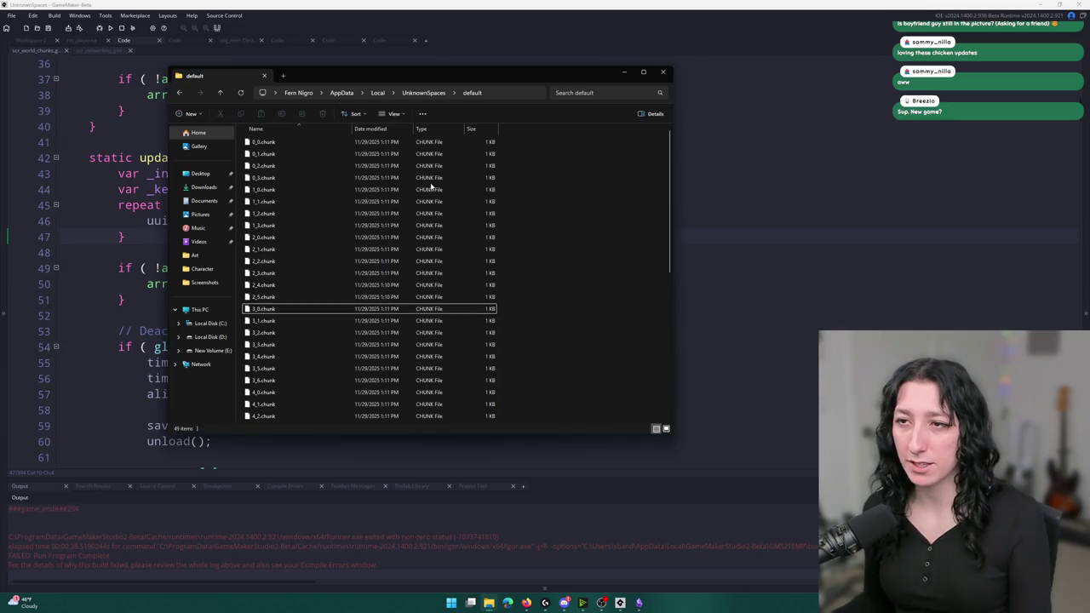
key(ctrl+a)
key(Delete)
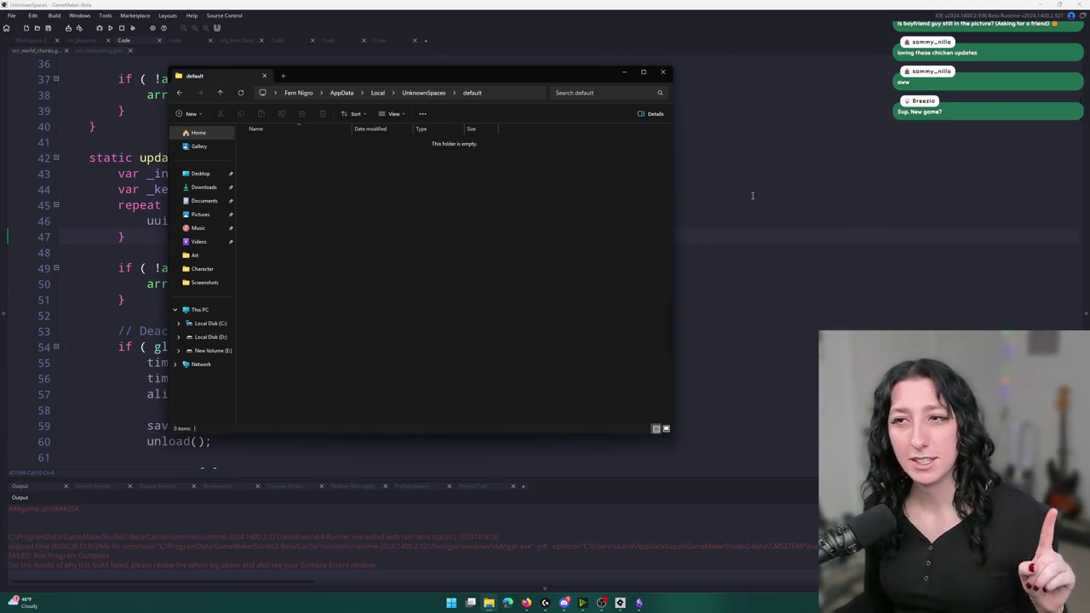
key(alt+F4)
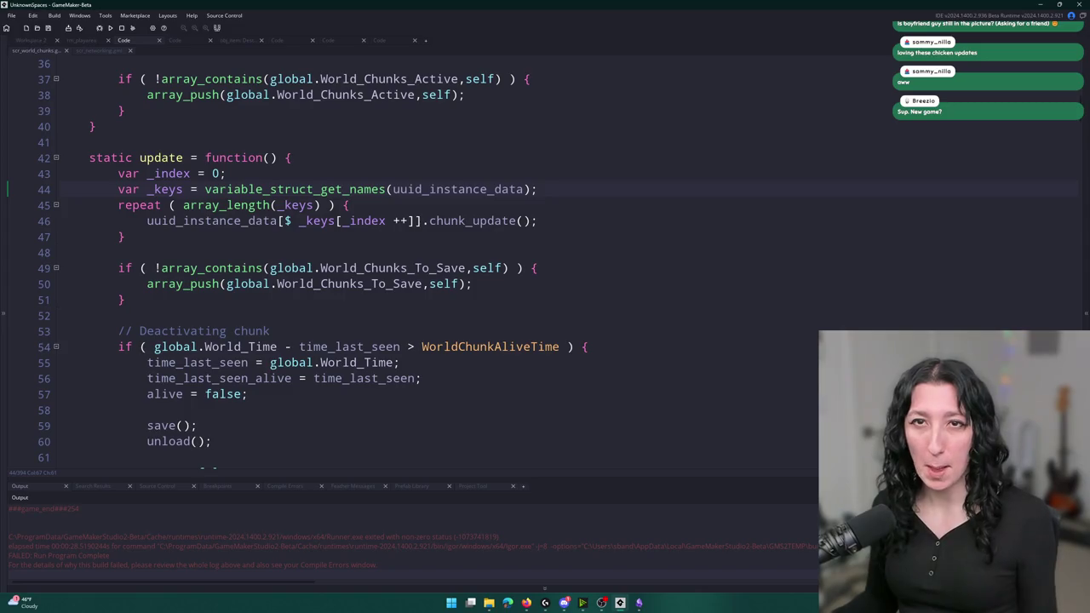
- Scroll to the top of scr_world_chunks, expand the Scripts asset group, and bring up the Obsidian Planning canvas
click(650, 177)
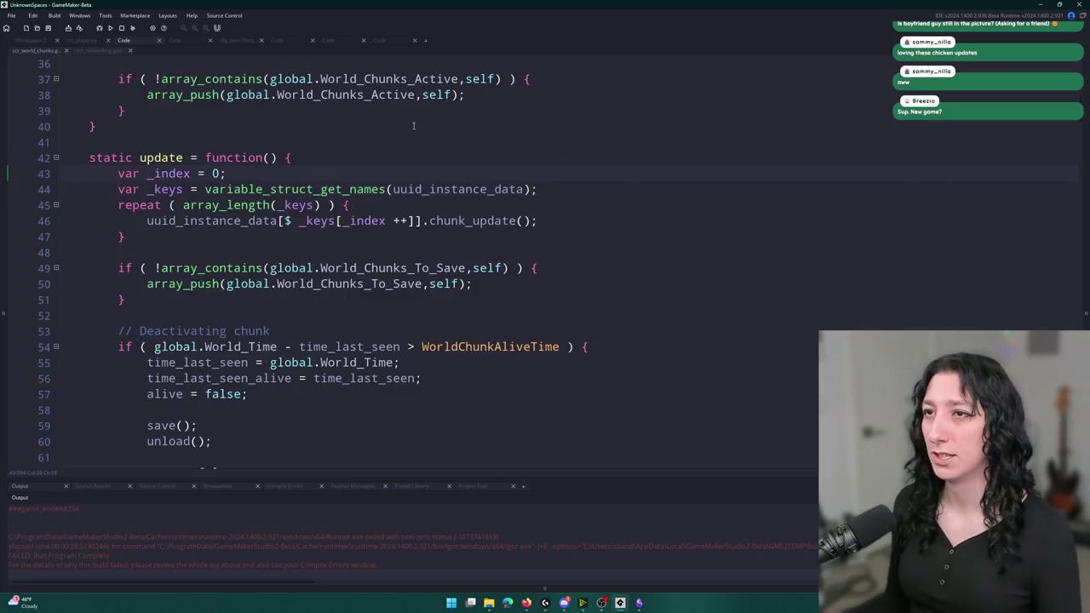
mouse_move(1087, 115)
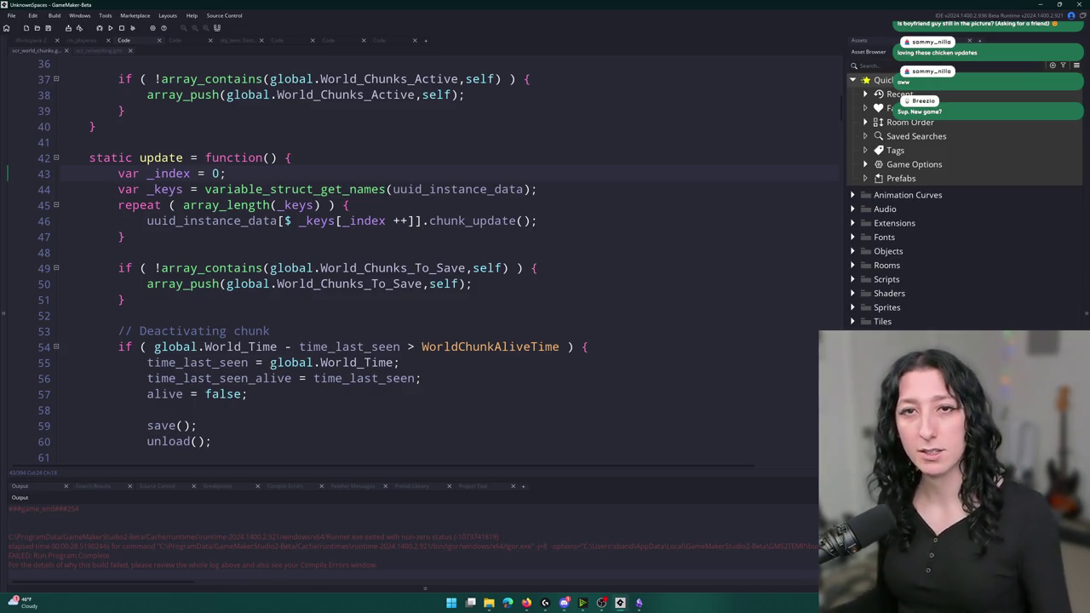
scroll(485, 110, up, 8)
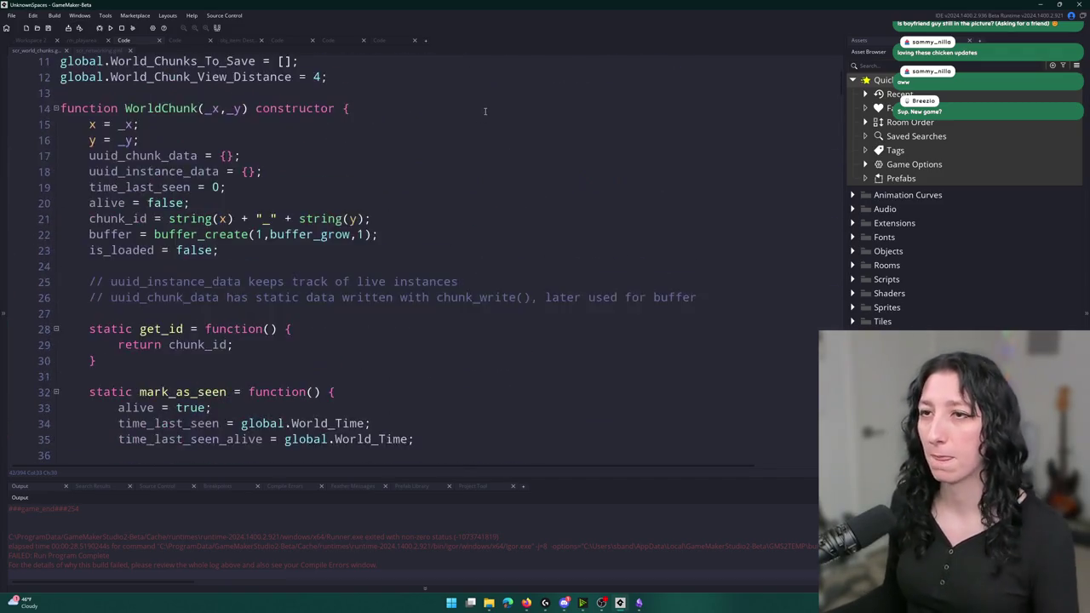
scroll(486, 111, up, 2)
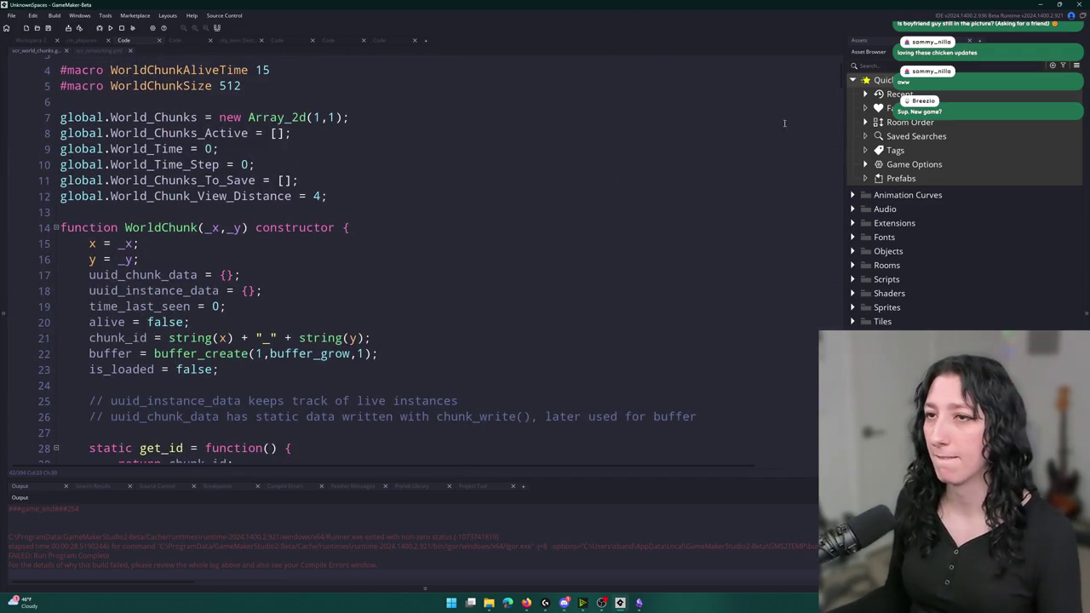
click(852, 279)
click(638, 602)
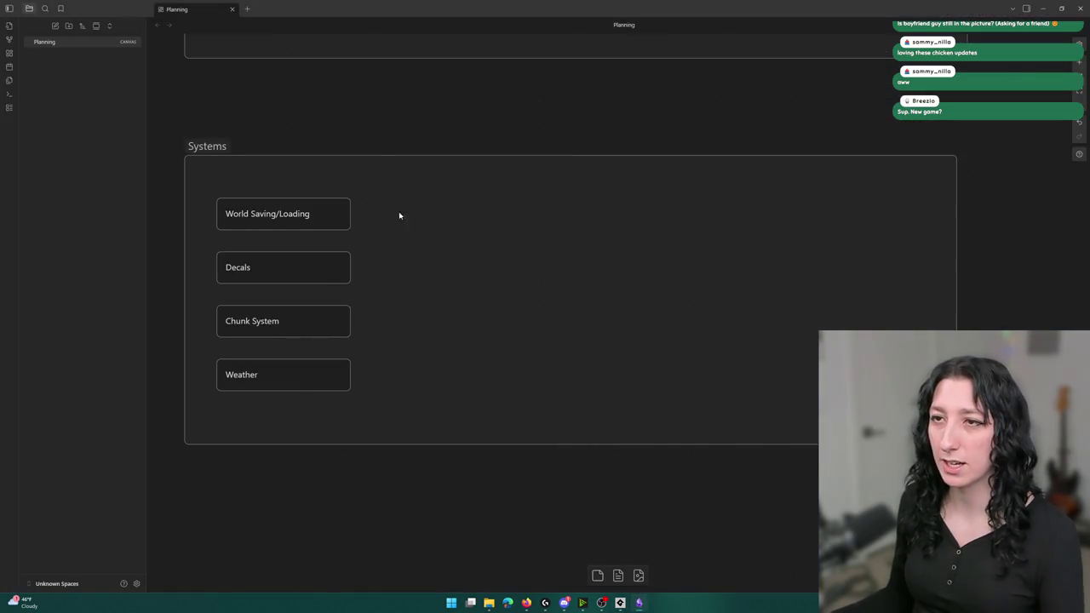
- Shift the four Systems cards down and place a copy of World Saving/Loading at the top
scroll(405, 235, down, 1)
click(307, 190)
click(260, 383)
drag(260, 387, 268, 153)
drag(273, 351, 273, 384)
click(294, 221)
key(ctrl+c)
key(ctrl+v)
mouse_move(568, 317)
mouse_down()
mouse_move(252, 167)
mouse_move(210, 168)
mouse_up()
- Rename the copied card to 'Global Entity Saving/Loading' and return to GameMaker
text(Entit)
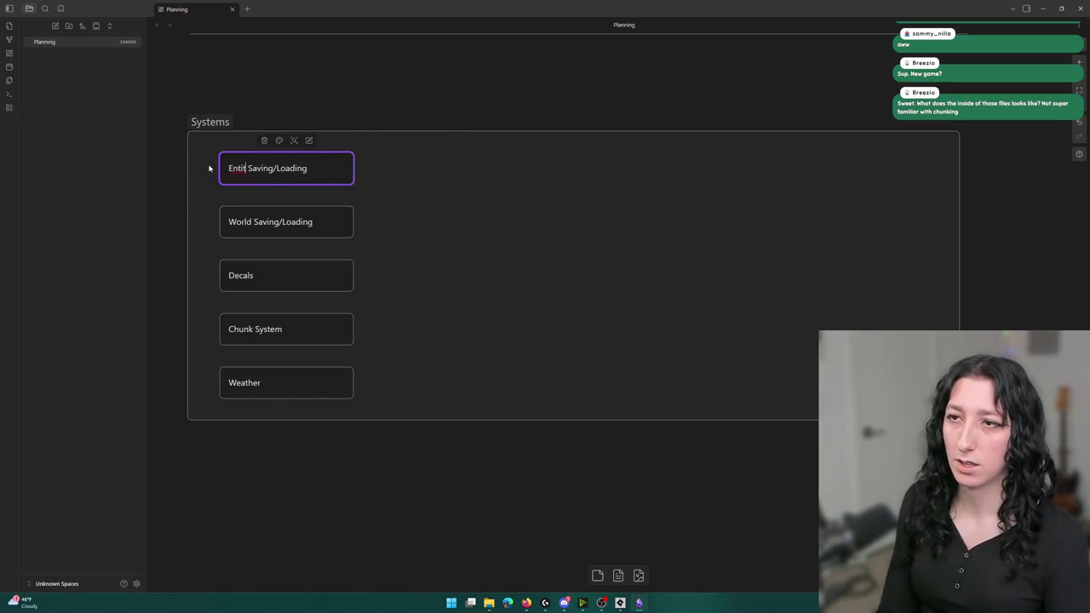
key(BackSpace)
key(BackSpace)
key(BackSpace)
text(Global En)
key(BackSpace)
key(BackSpace)
text(entity)
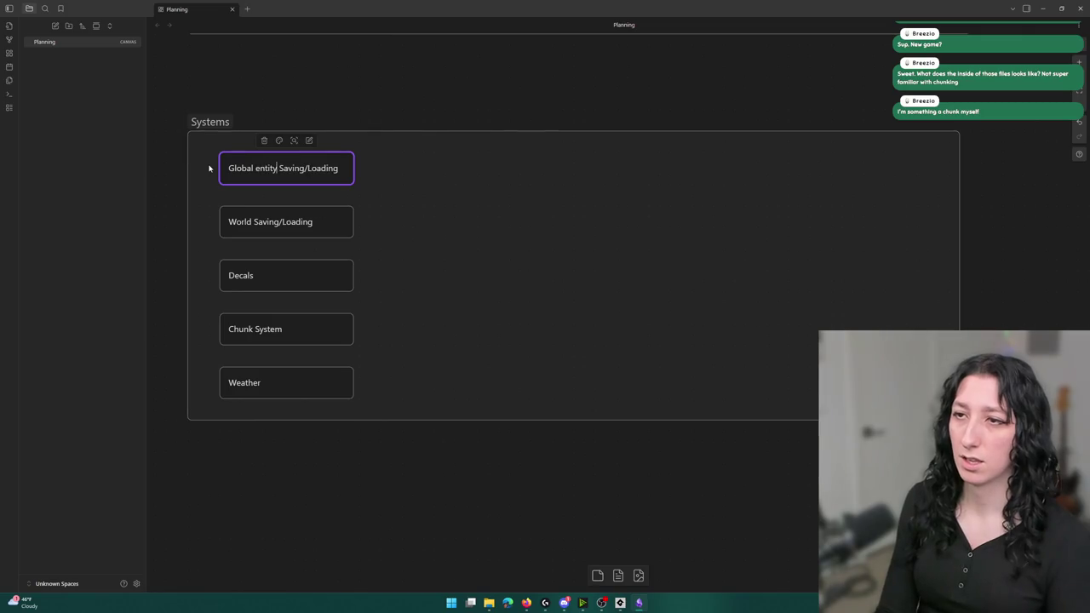
drag(261, 168, 255, 167)
click(431, 340)
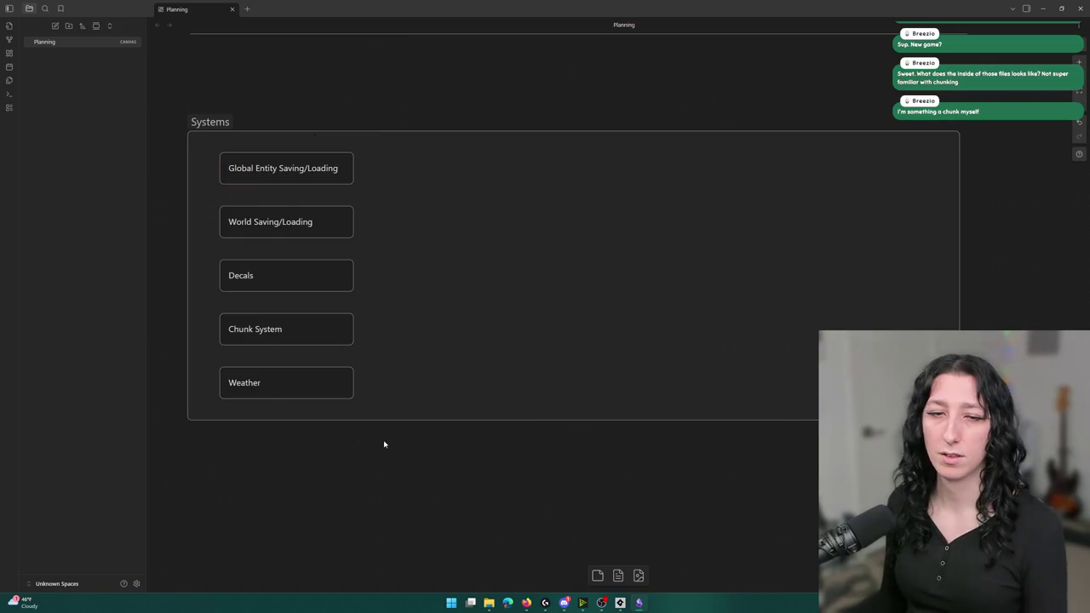
key(alt+Tab)
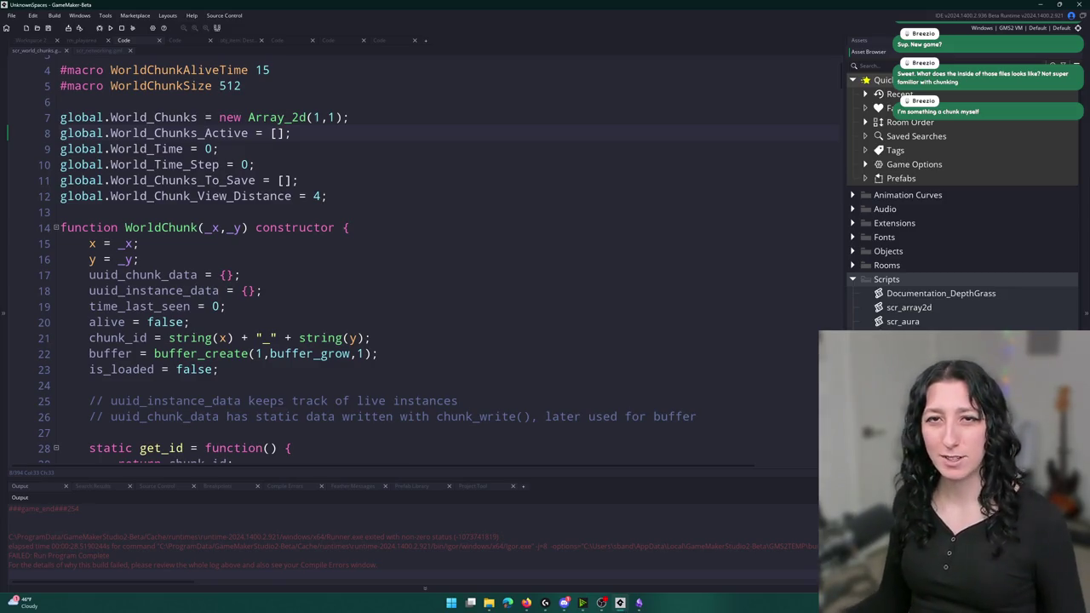
- Scroll through the WorldChunk constructor and open project-wide Search & Replace
scroll(345, 190, down, 2)
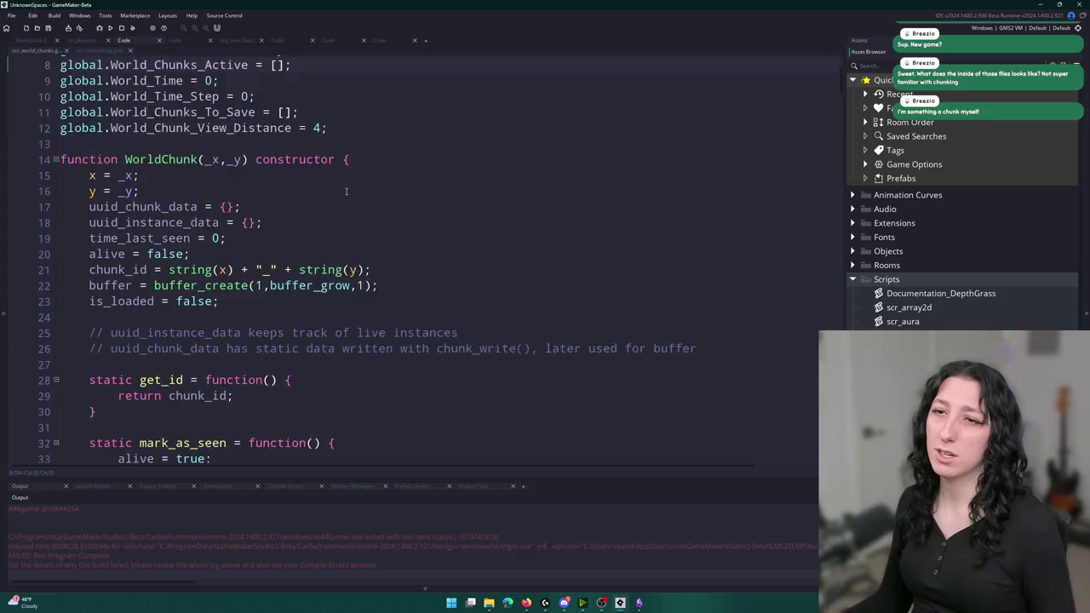
scroll(346, 191, down, 2)
scroll(461, 231, down, 2)
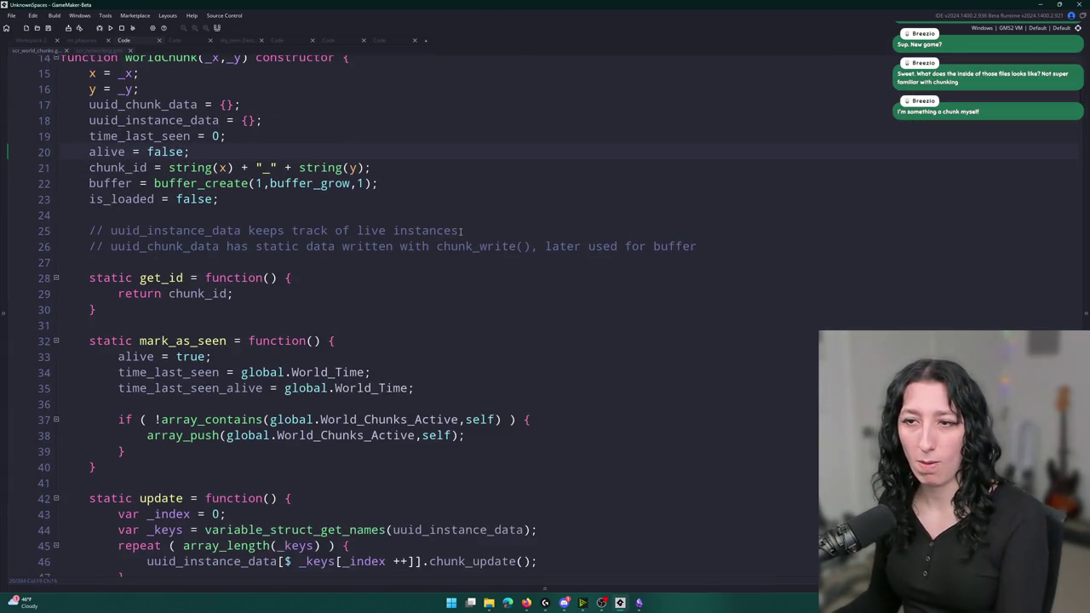
scroll(461, 230, up, 2)
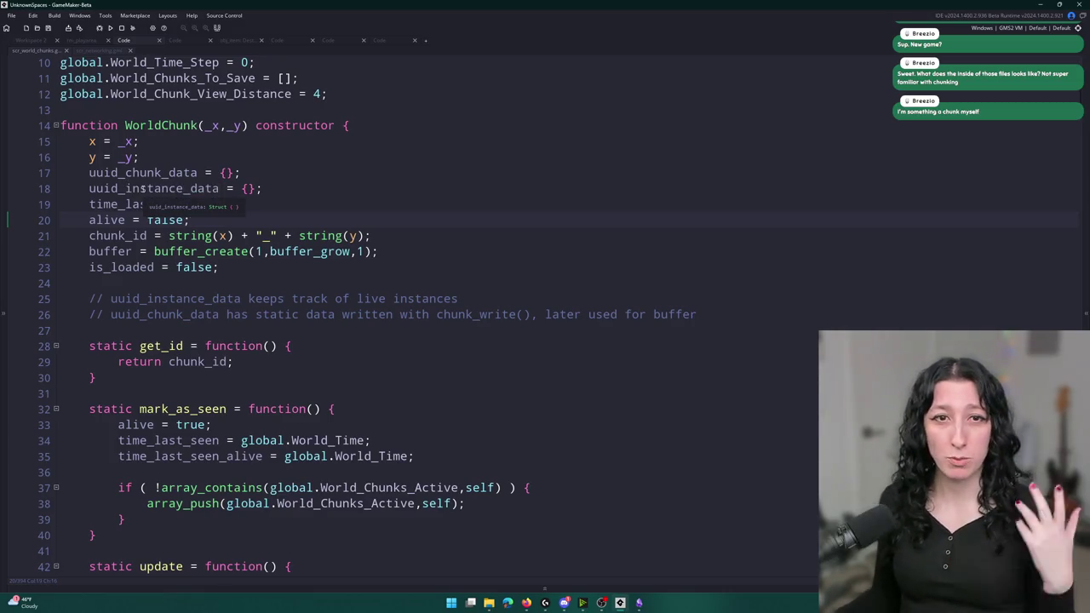
key(ctrl+shift+f)
- Find all chunk_write occurrences and open the first match in obj_item's Create event
text(chunk_)
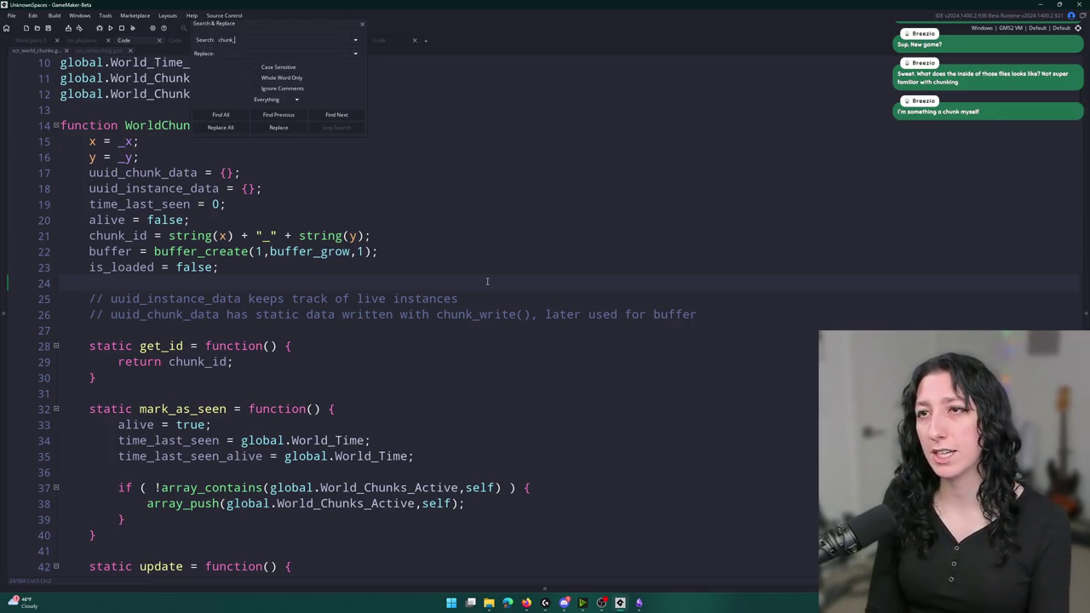
text(write)
key(Return)
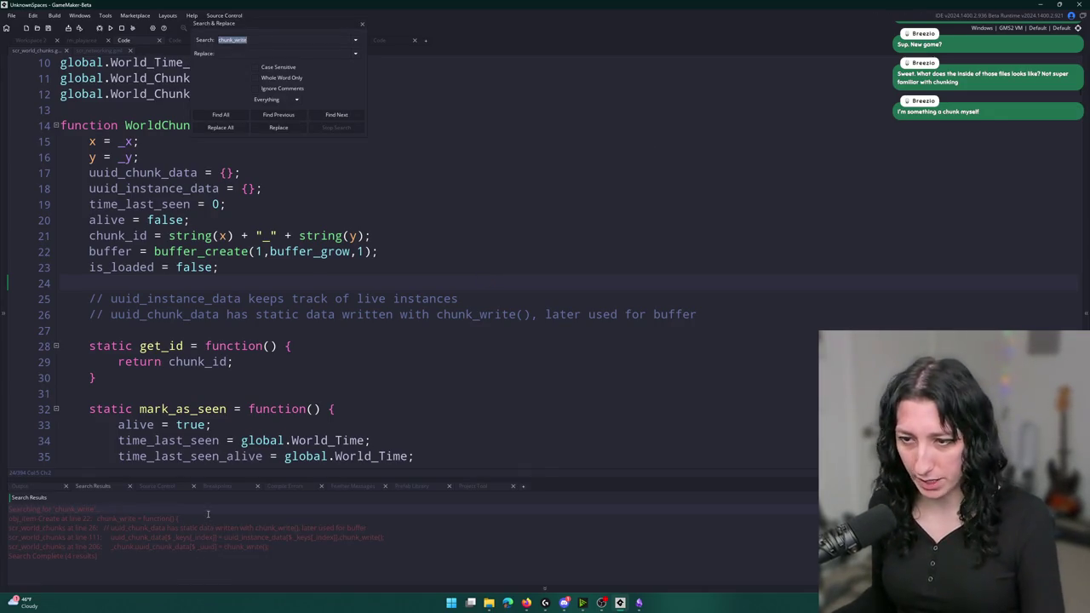
double_click(206, 514)
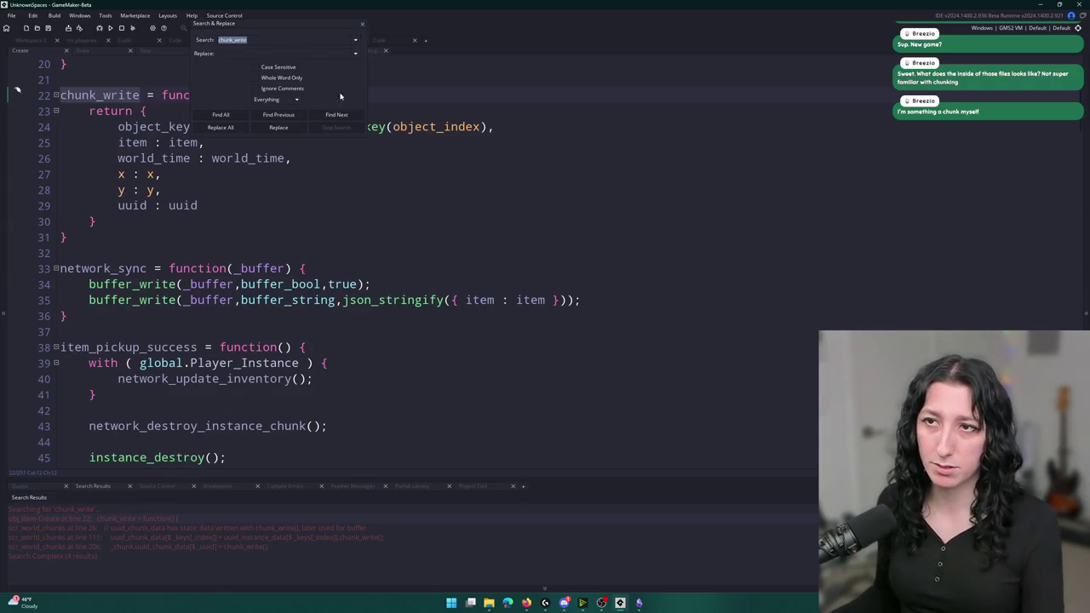
click(361, 26)
- Review the chunk_write function's returned fields, highlighting the object_key line
scroll(255, 255, up, 1)
click(150, 155)
key(Up)
key(End)
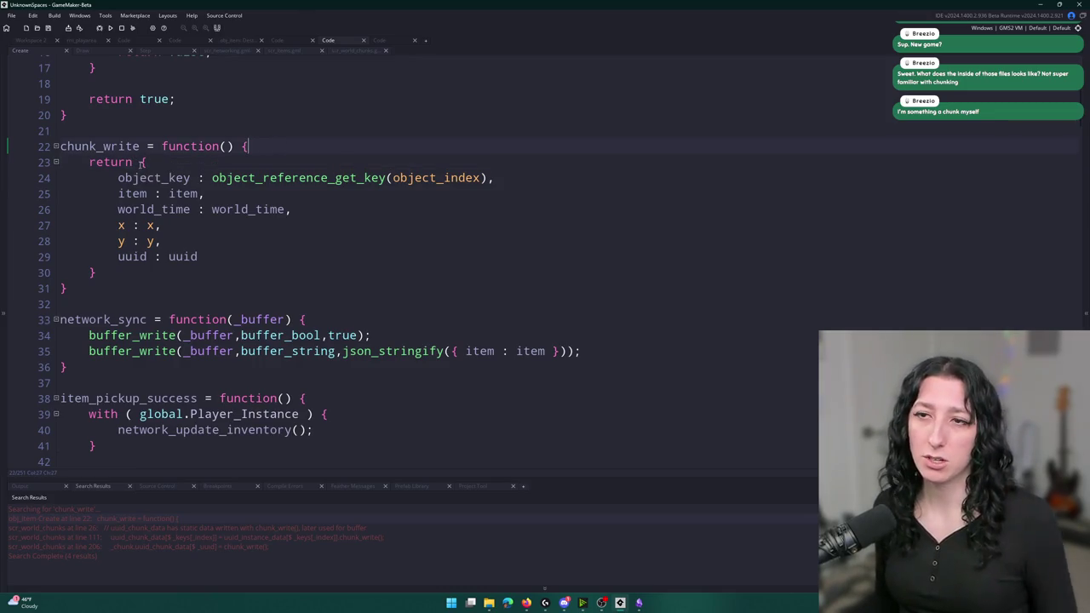
key(Down)
key(Down)
key(End)
drag(117, 178, 490, 170)
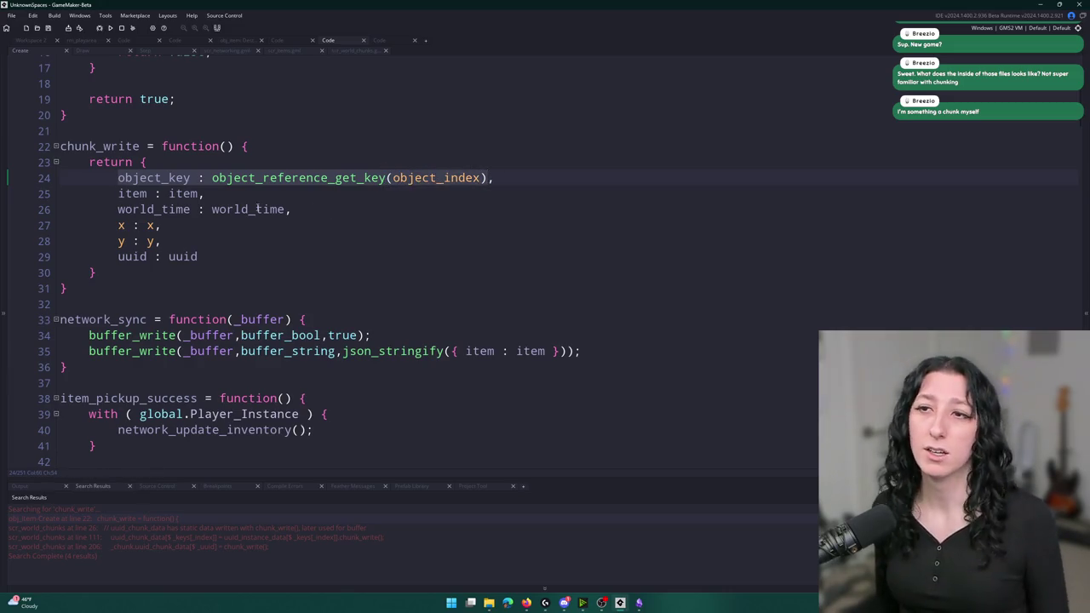
click(118, 194)
- Highlight the world_time and uuid field lines, then leave the caret after world_time
click(117, 209)
drag(117, 209, 317, 209)
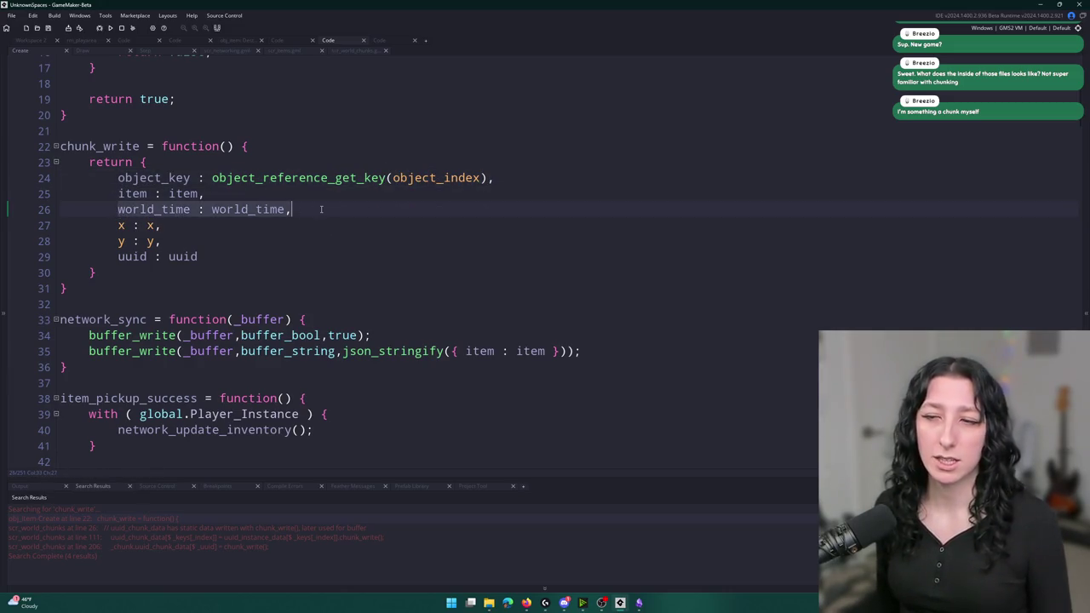
mouse_move(160, 224)
mouse_down()
mouse_move(88, 225)
mouse_move(177, 256)
mouse_up()
click(119, 256)
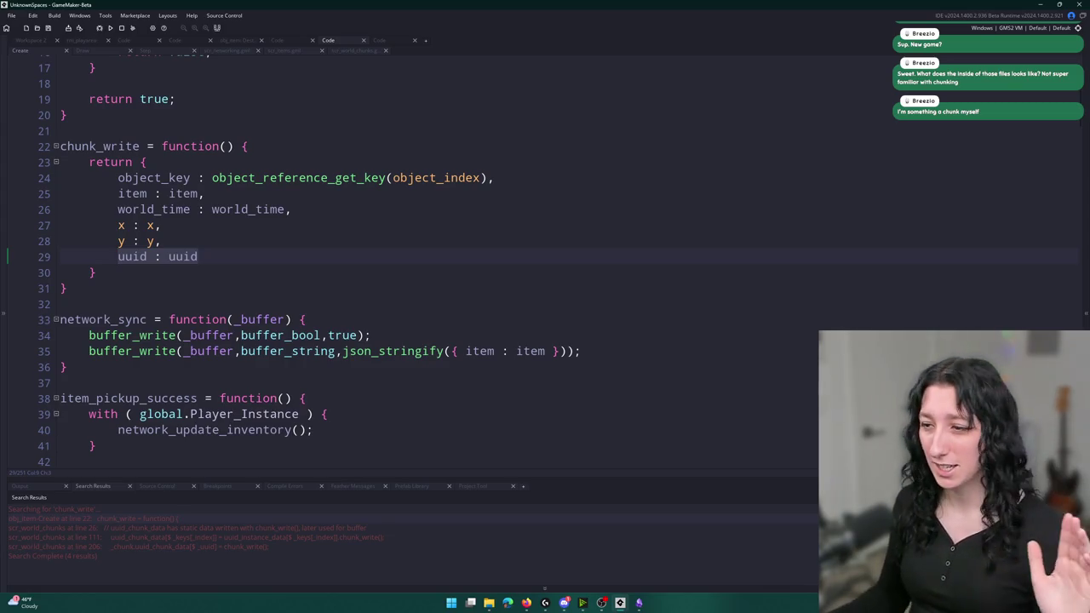
click(465, 227)
click(491, 212)
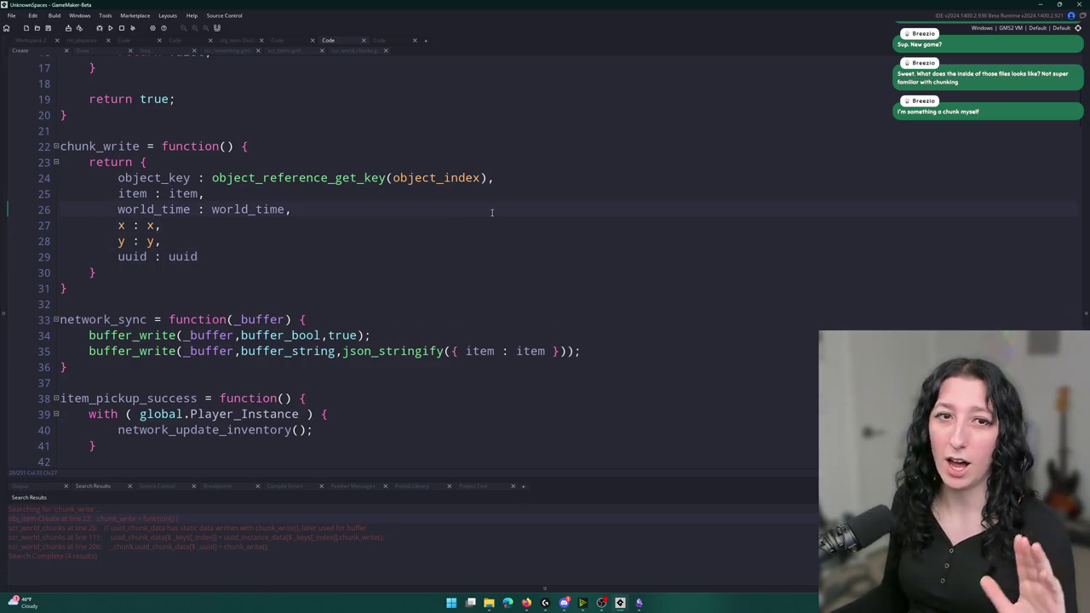
scroll(492, 212, up, 5)
click(272, 169)
key(super)
key(ctrl+t)
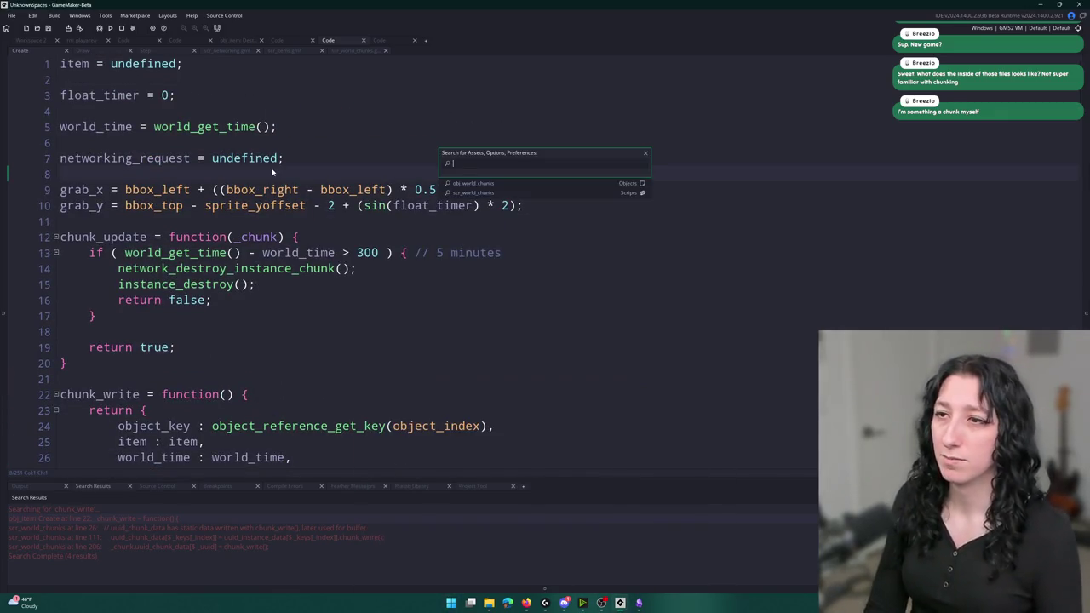
text(chunk_sa)
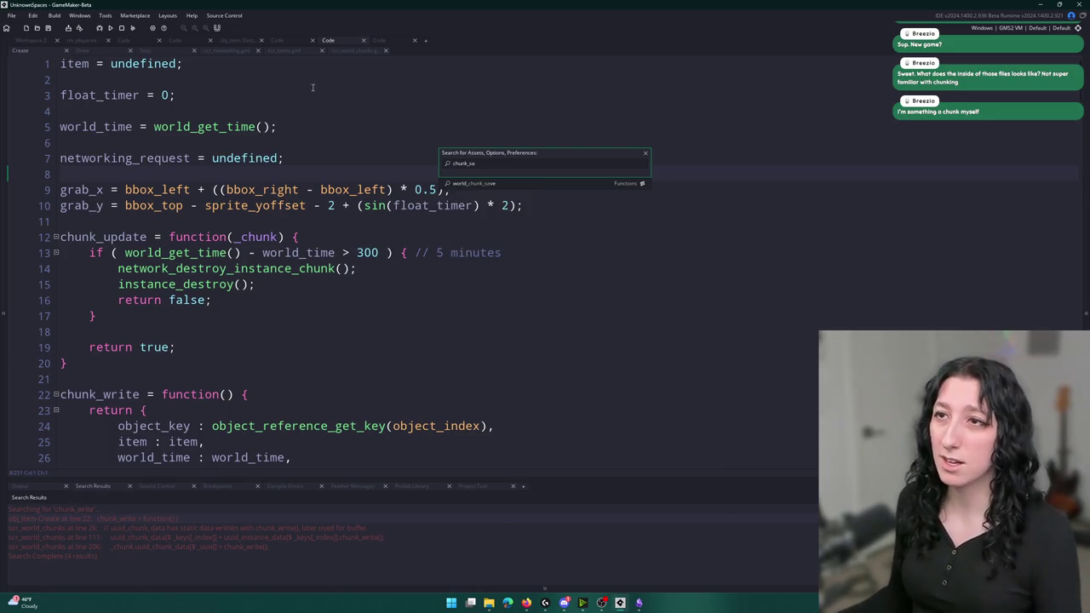
key(Return)
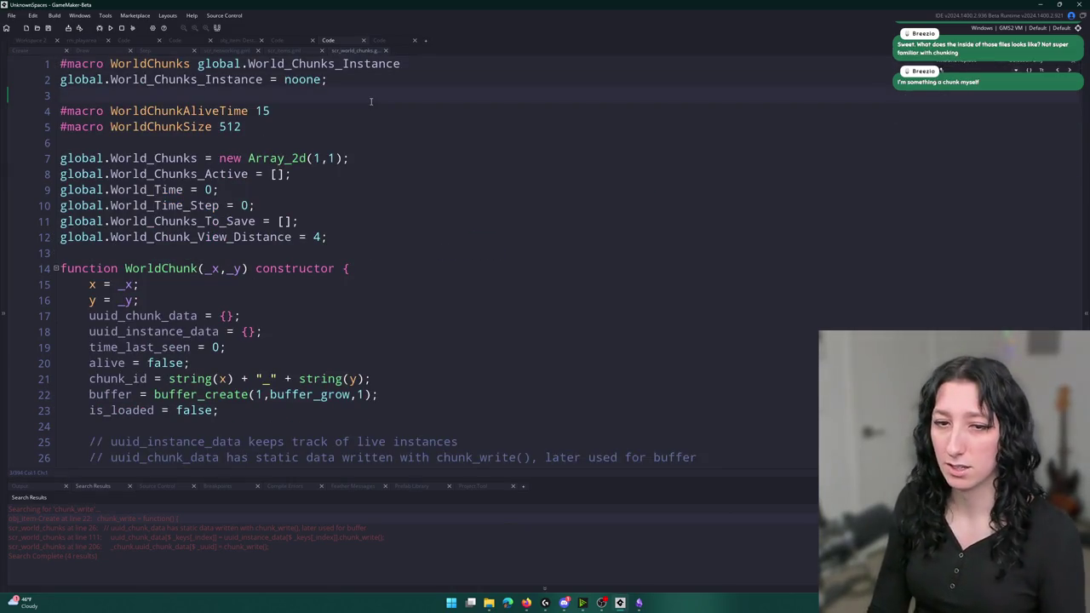
scroll(672, 261, down, 10)
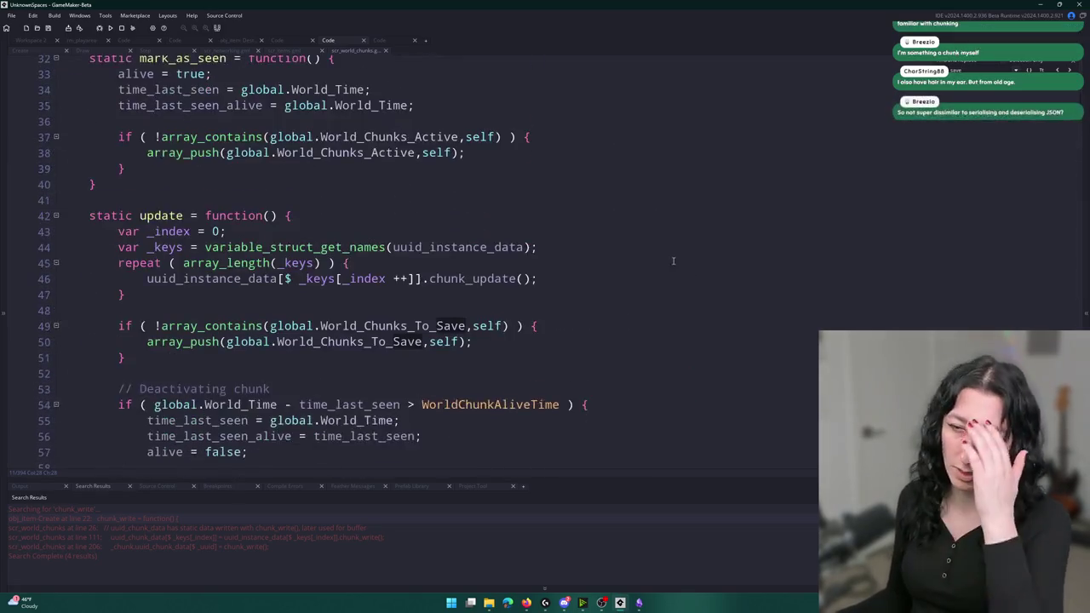
scroll(673, 261, down, 2)
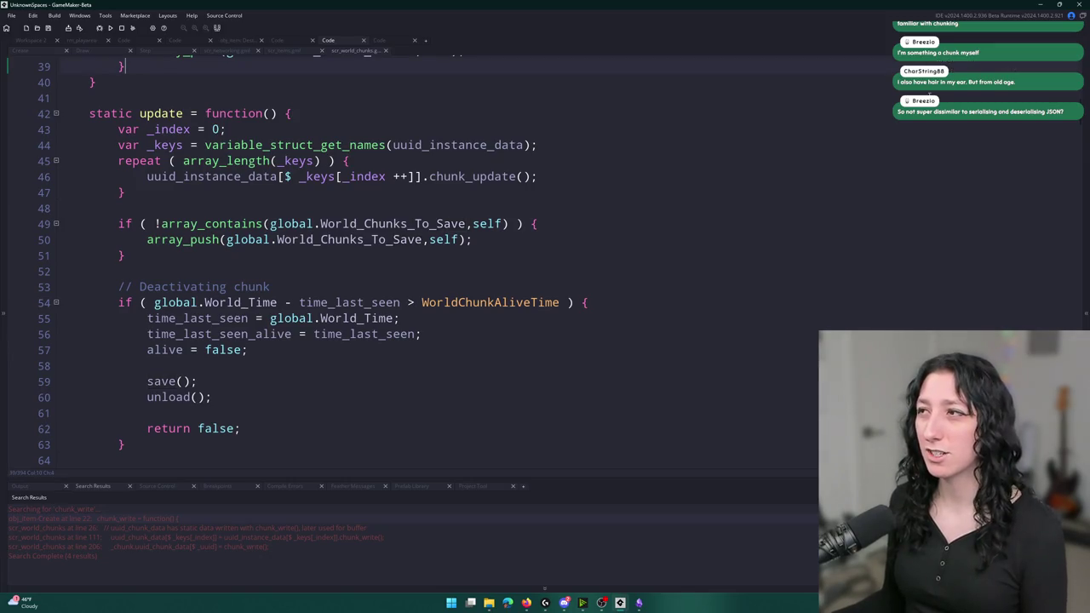
scroll(540, 233, down, 8)
click(558, 221)
click(606, 204)
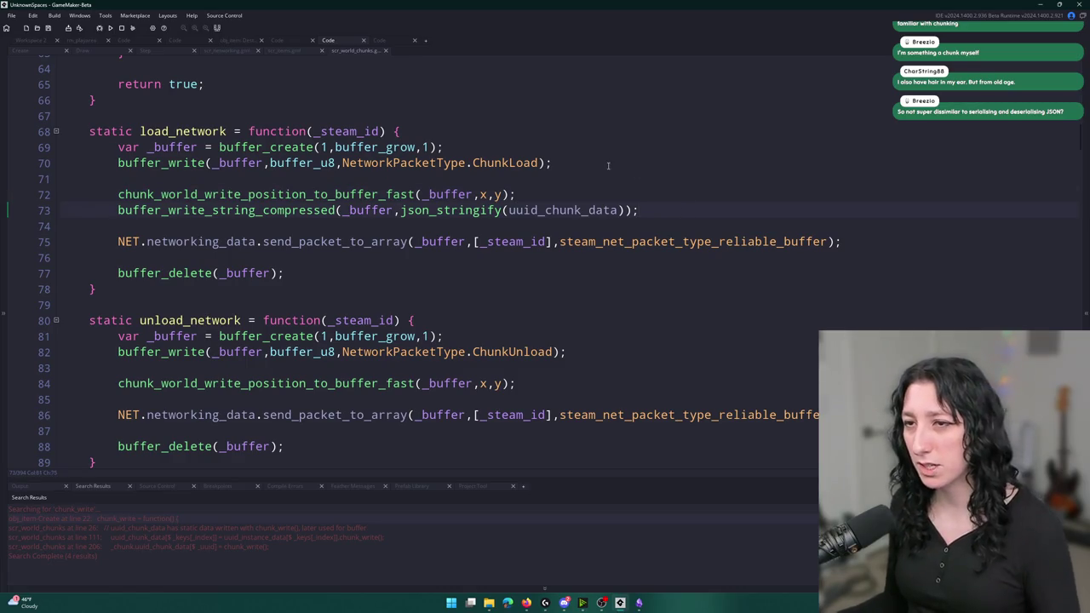
click(341, 241)
click(308, 211)
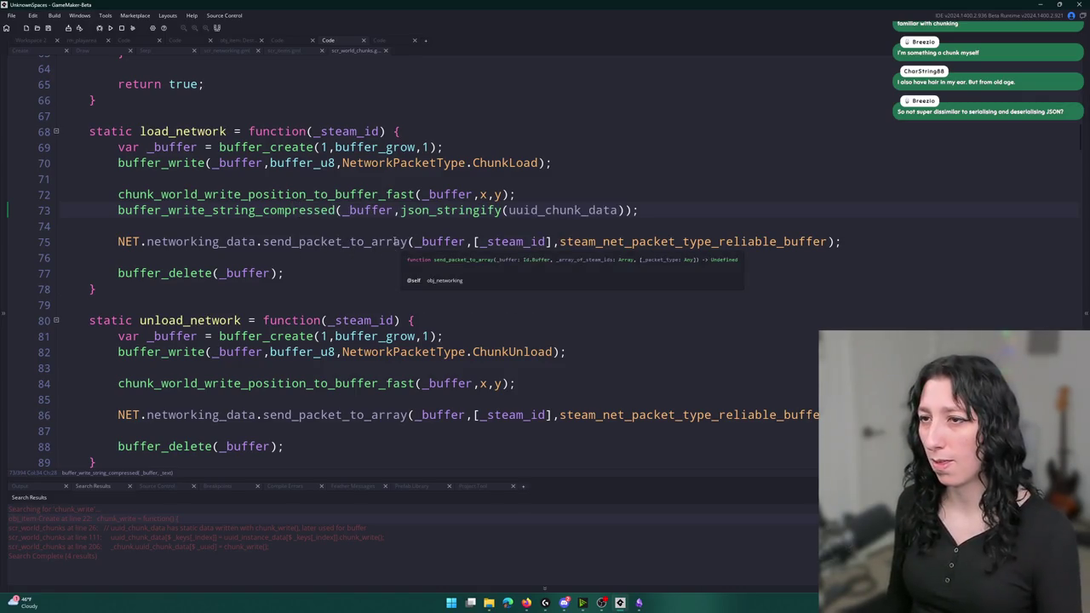
click(372, 241)
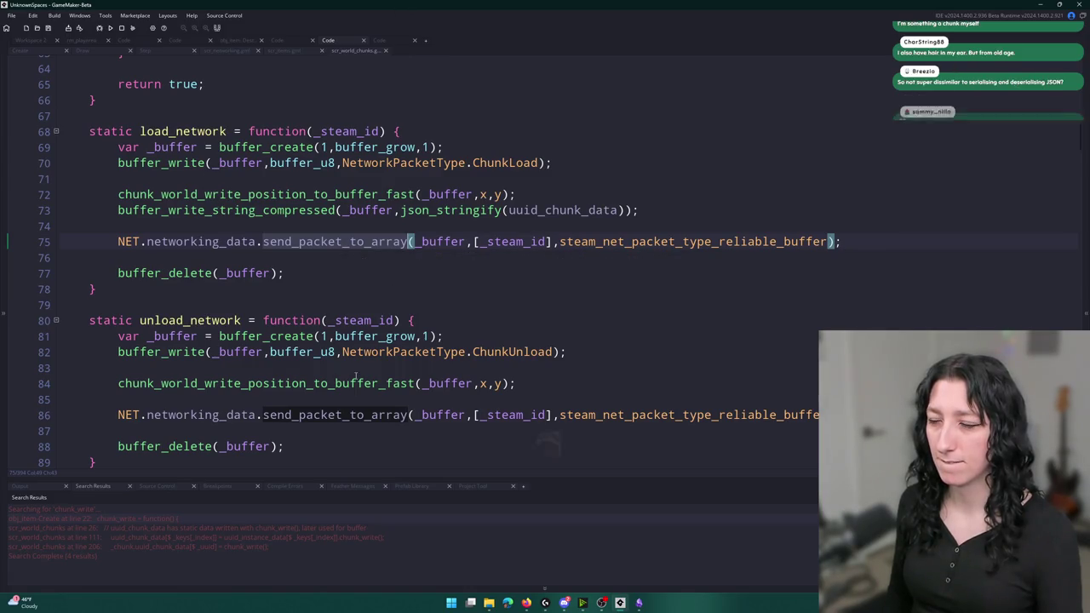
mouse_move(395, 243)
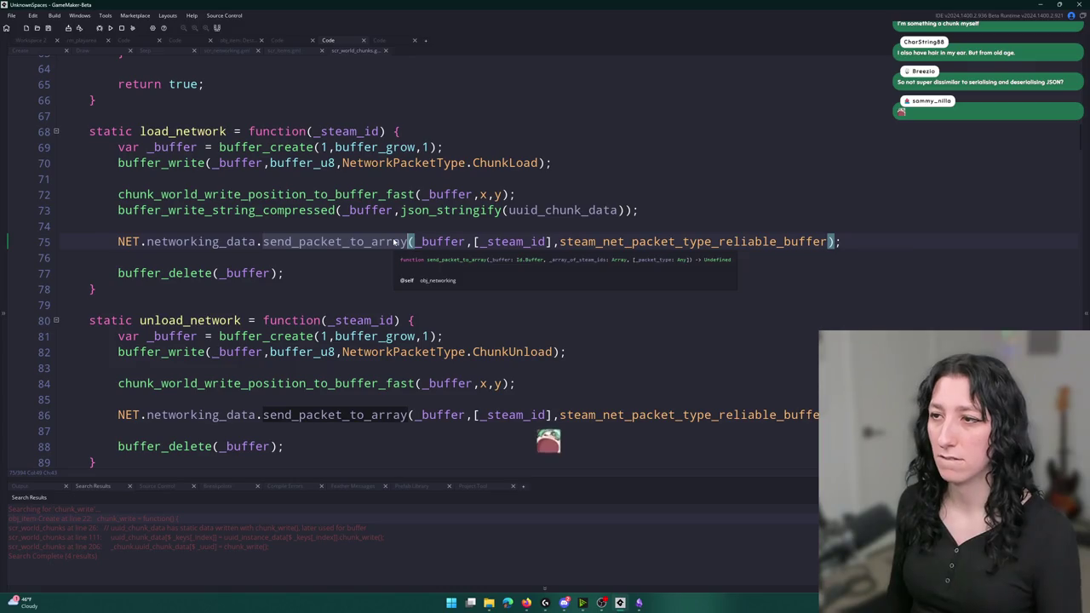
click(262, 209)
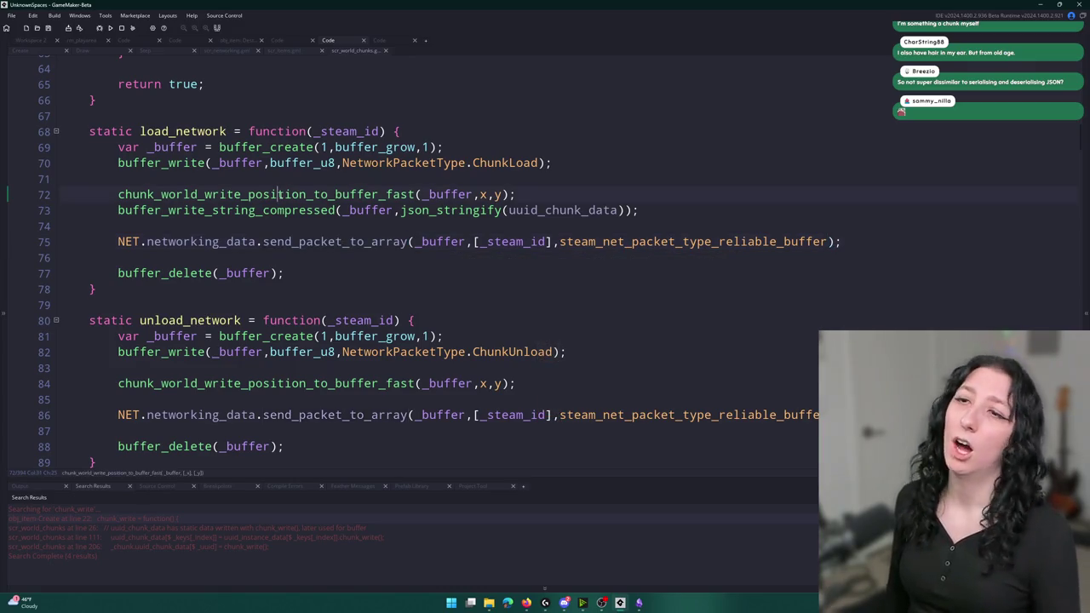
middle_click(262, 209)
click(329, 130)
click(272, 146)
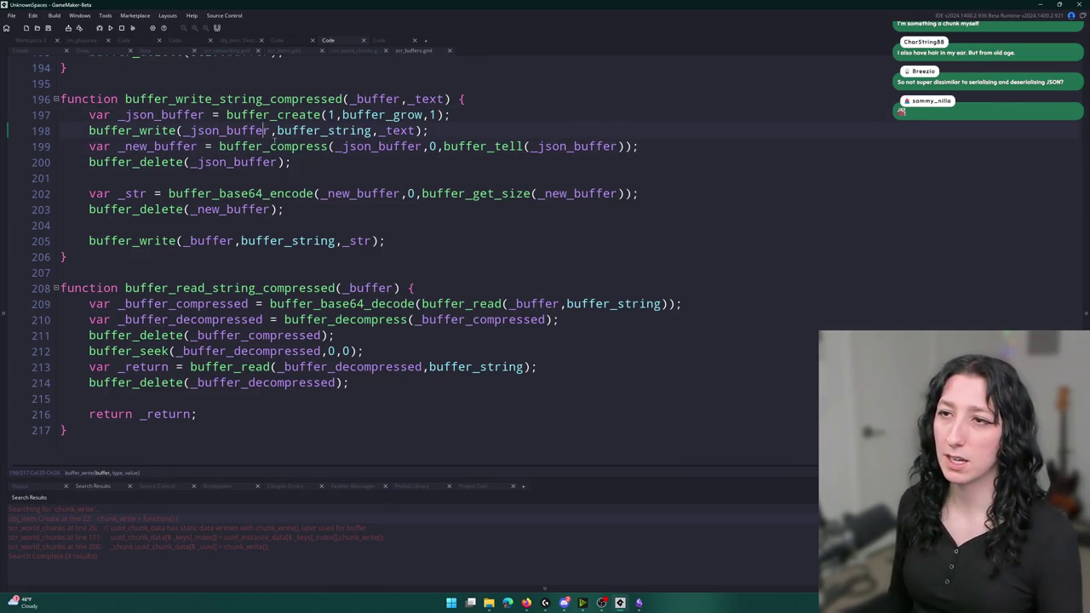
click(363, 145)
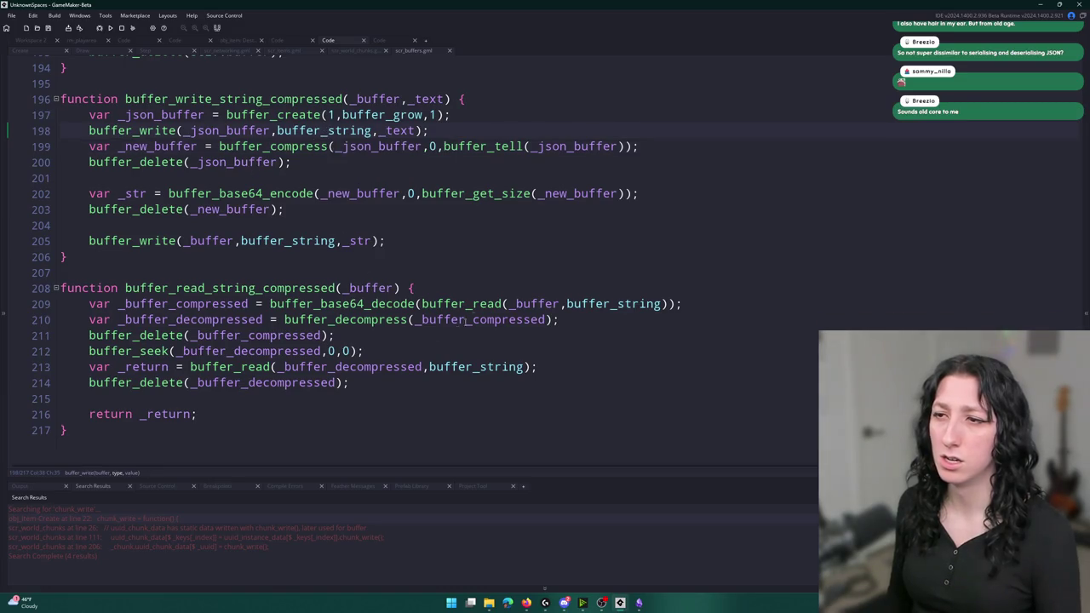
click(337, 334)
click(300, 366)
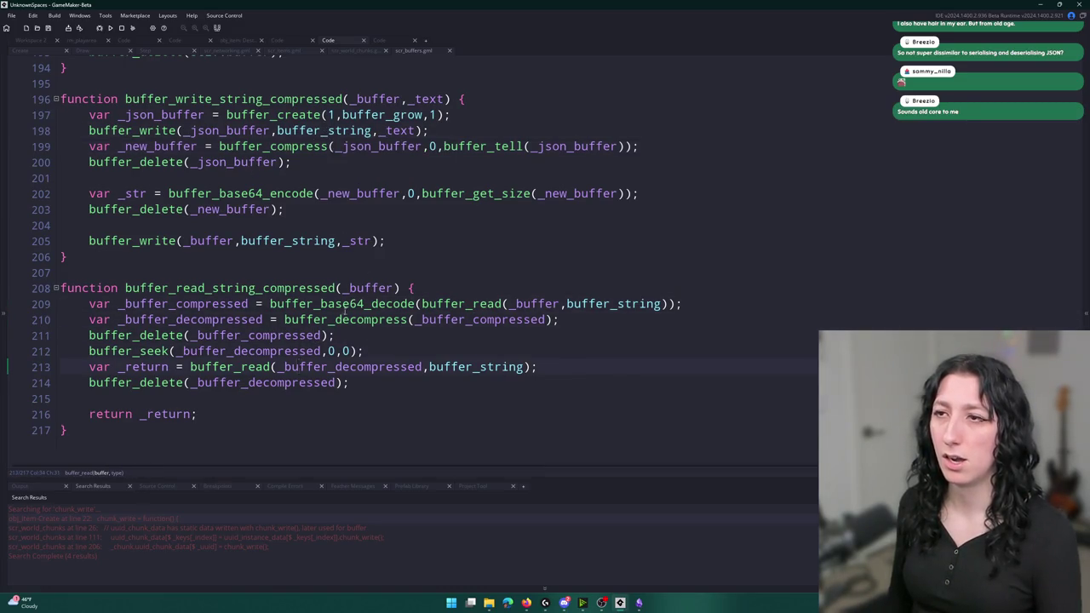
middle_click(418, 52)
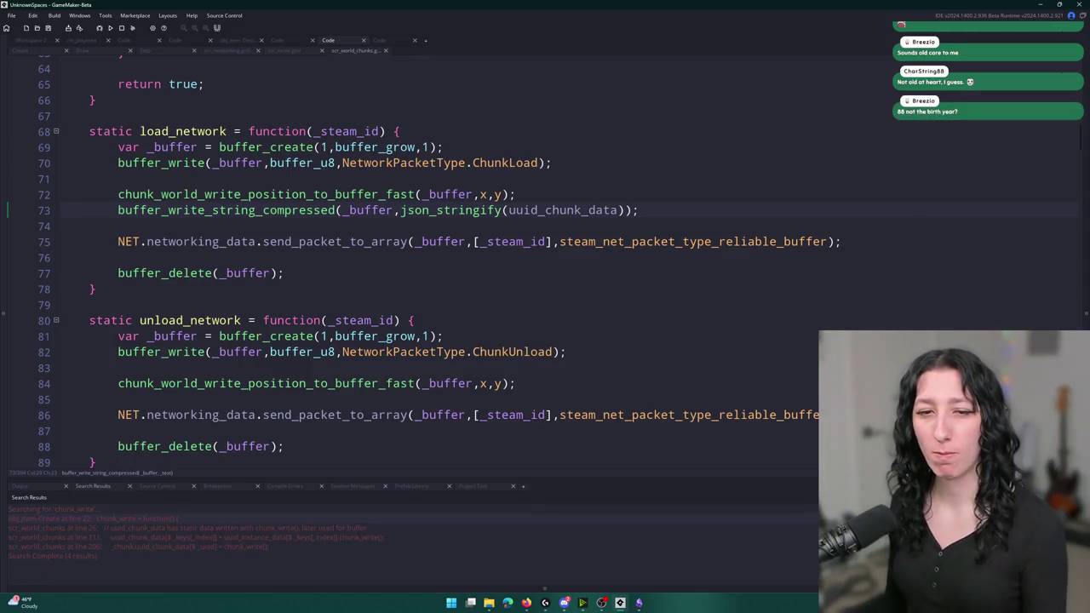
- Review the chunk save code around the compressed string write and json_stringify lines
click(705, 211)
click(706, 196)
right_click(706, 197)
key(Escape)
click(700, 205)
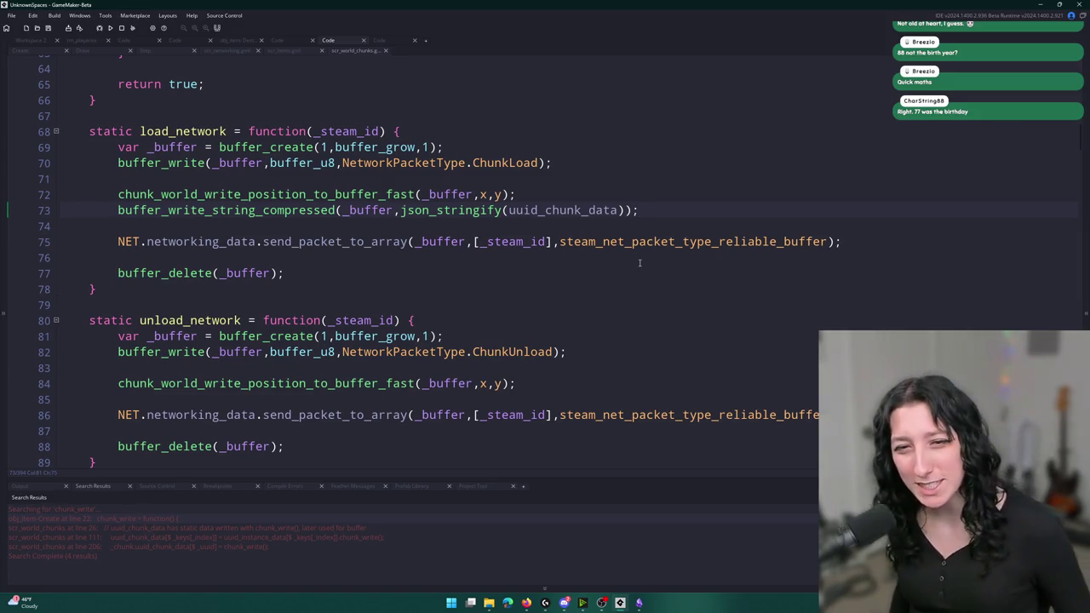
right_click(477, 210)
click(227, 62)
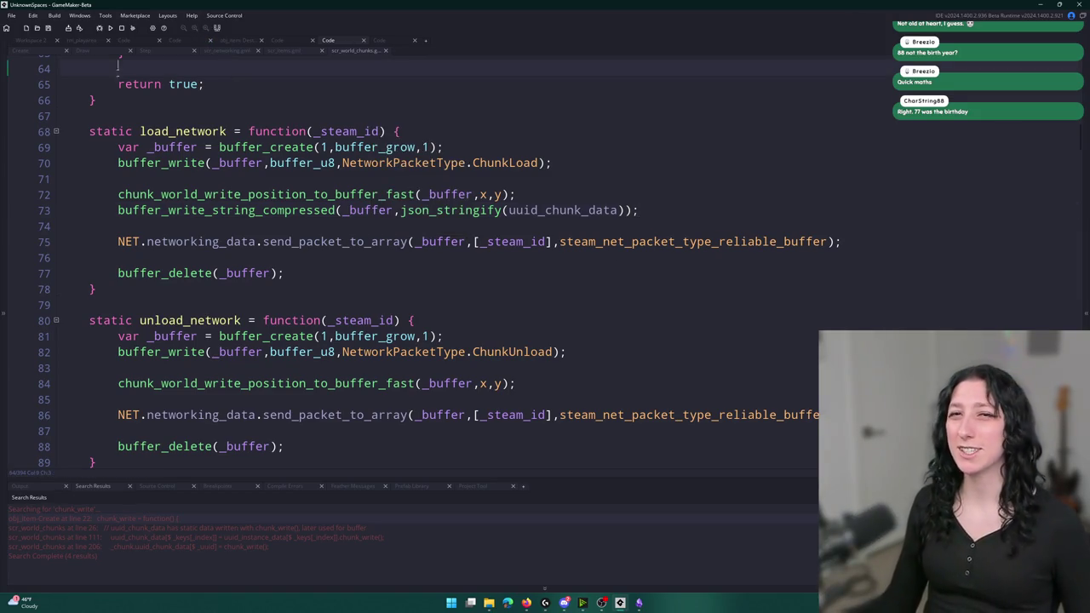
click(237, 88)
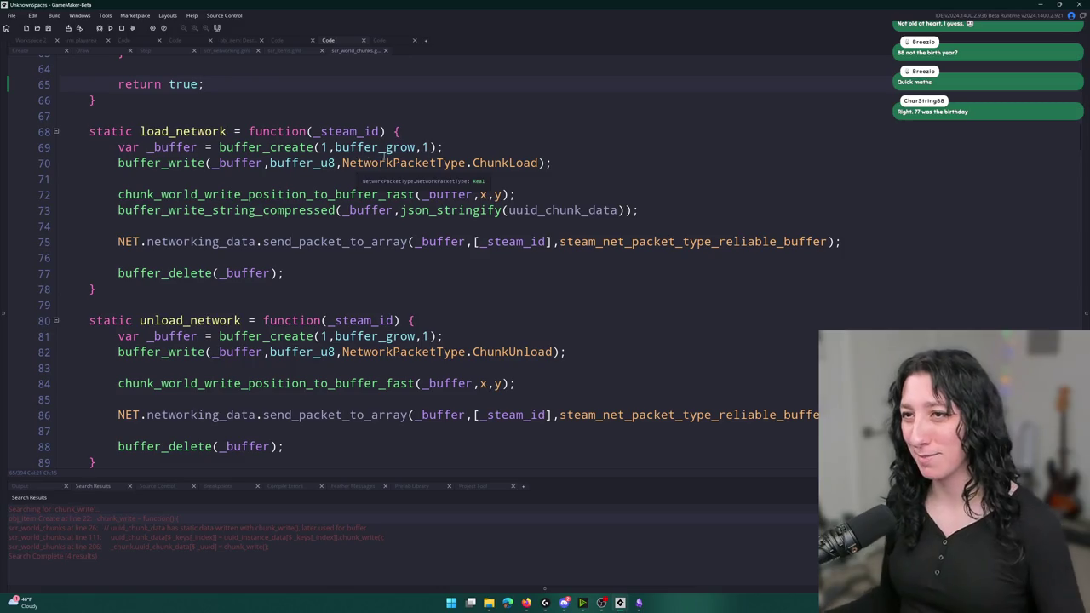
- Check load_network, scroll down to the save function, and bring up the asset search
click(618, 136)
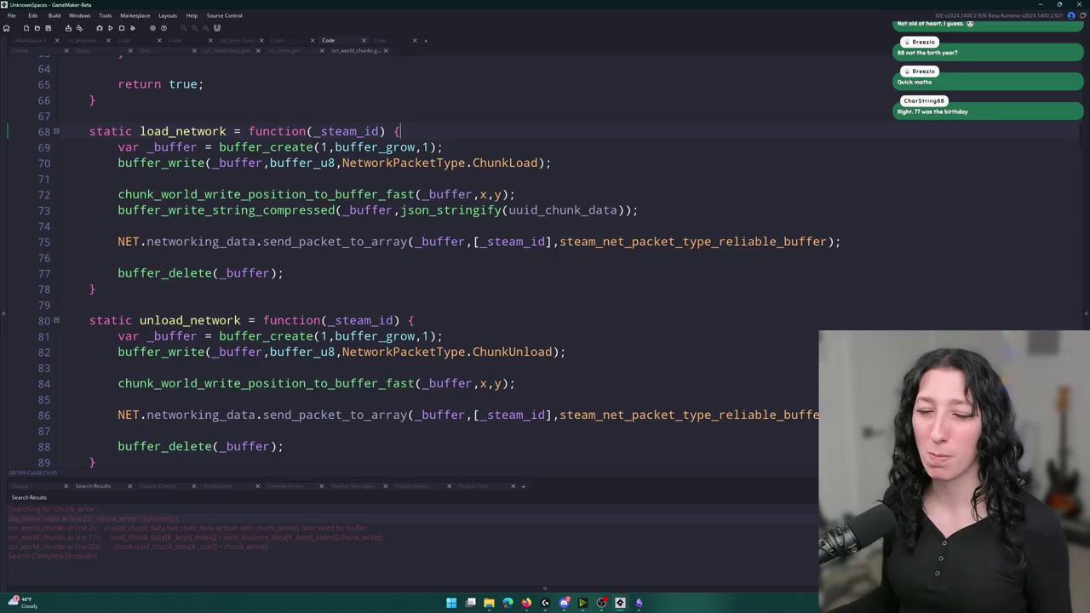
click(601, 602)
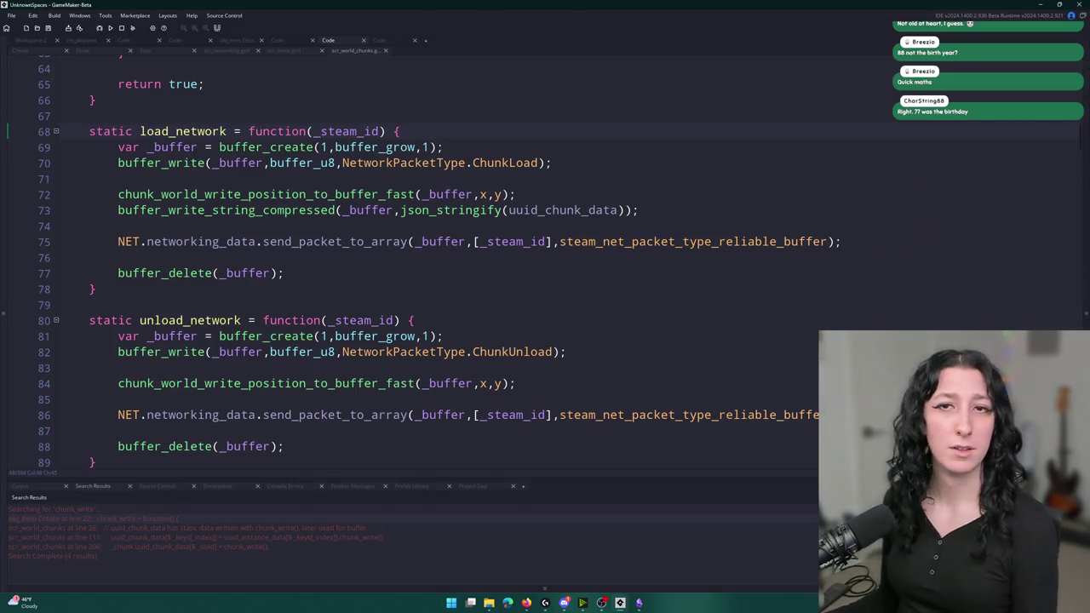
scroll(16, 188, down, 6)
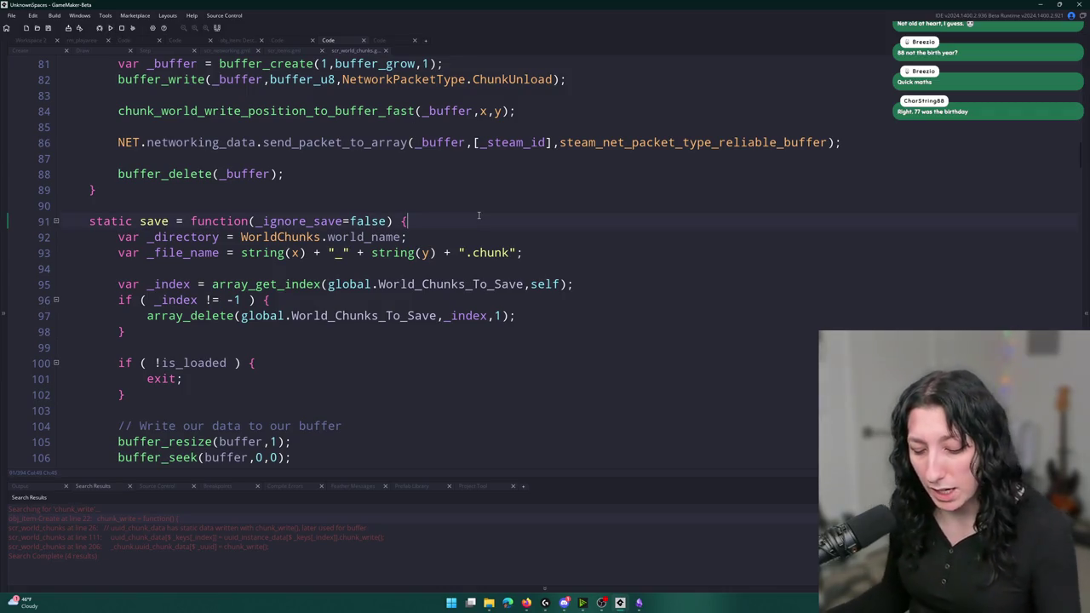
key(ctrl+t)
- Open item_spawn in scr_items and jump to the network_create_instance_chunk definition
text(item_spa)
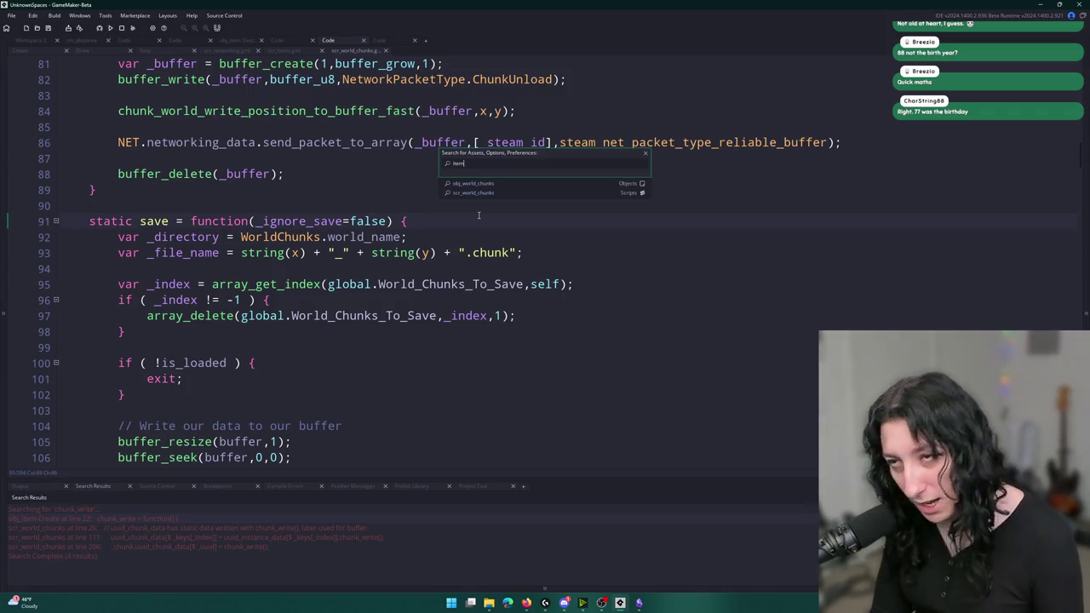
key(Return)
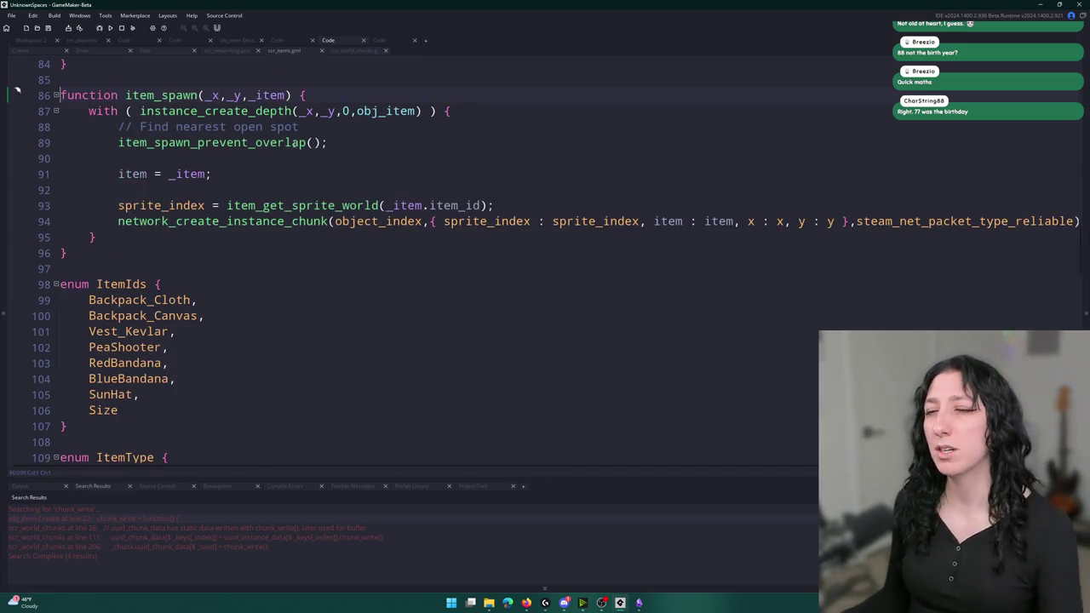
click(271, 222)
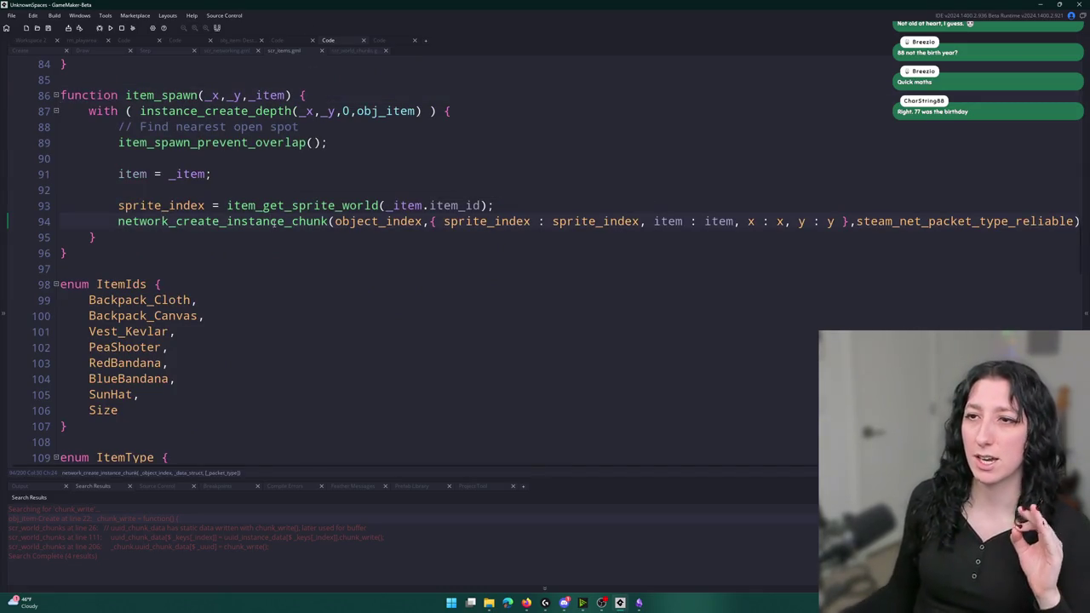
middle_click(272, 221)
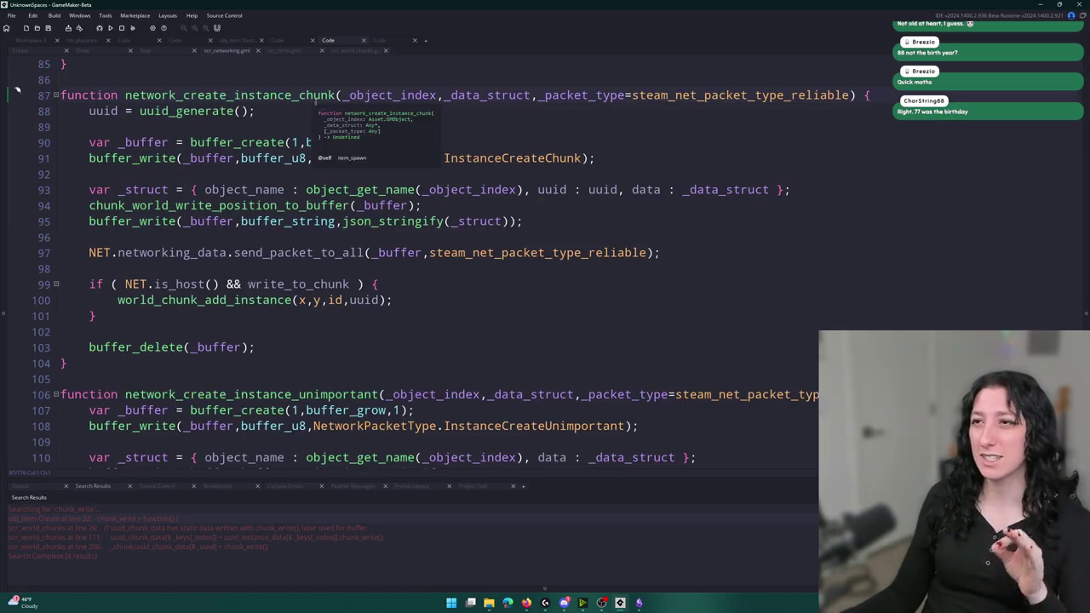
- Scroll through scr_networking, then return to the Workspace 2 object layout
scroll(468, 228, down, 5)
scroll(467, 228, down, 4)
scroll(231, 149, up, 5)
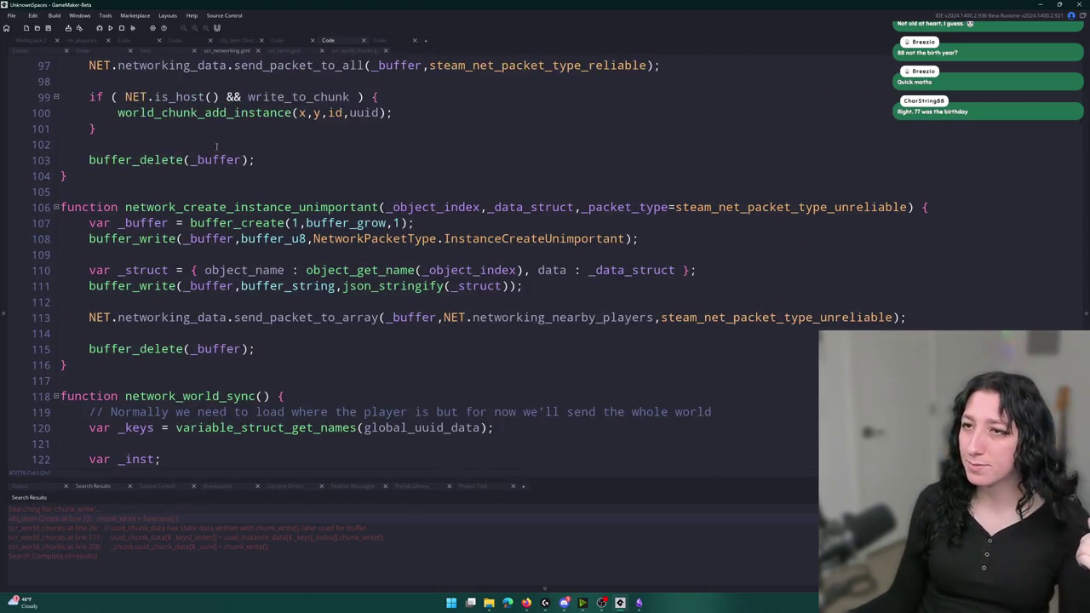
click(53, 42)
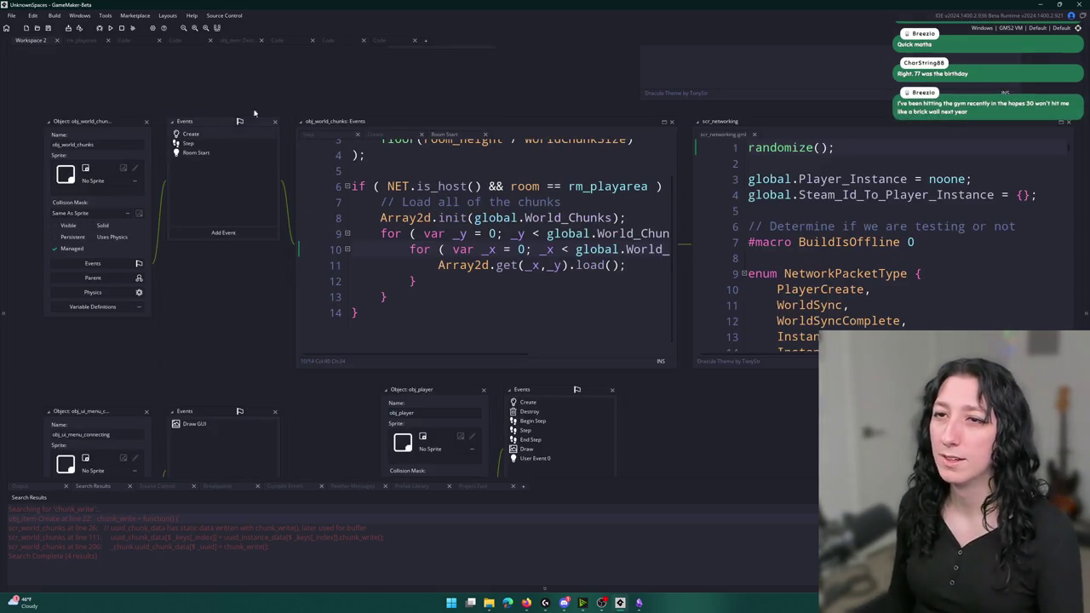
- Search for obj_item with Ctrl+T, open it, and open its Create event code
key(ctrl+t)
text(obj_ite)
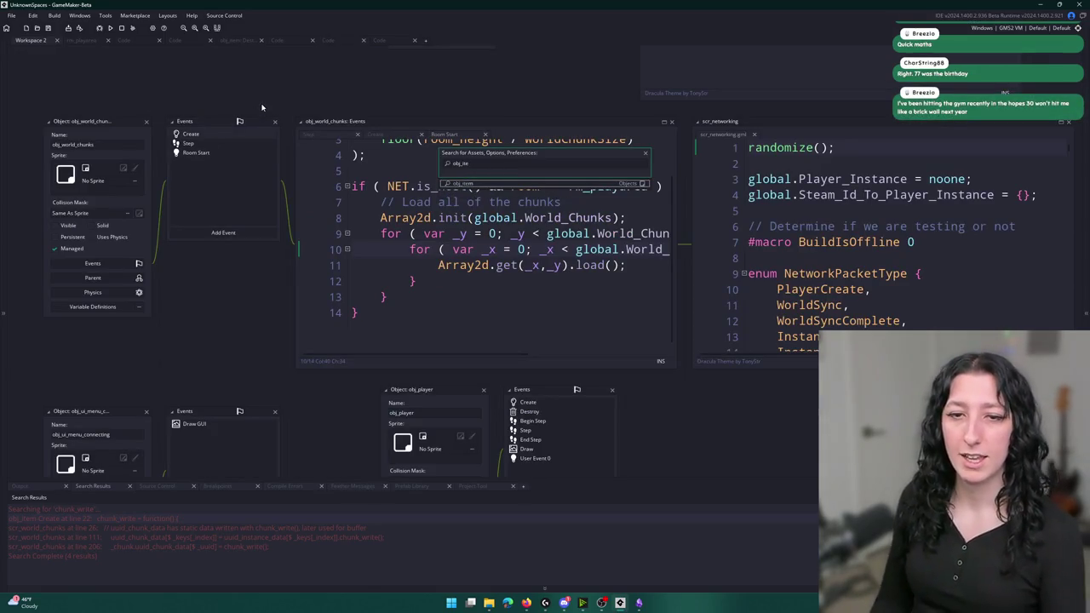
key(Return)
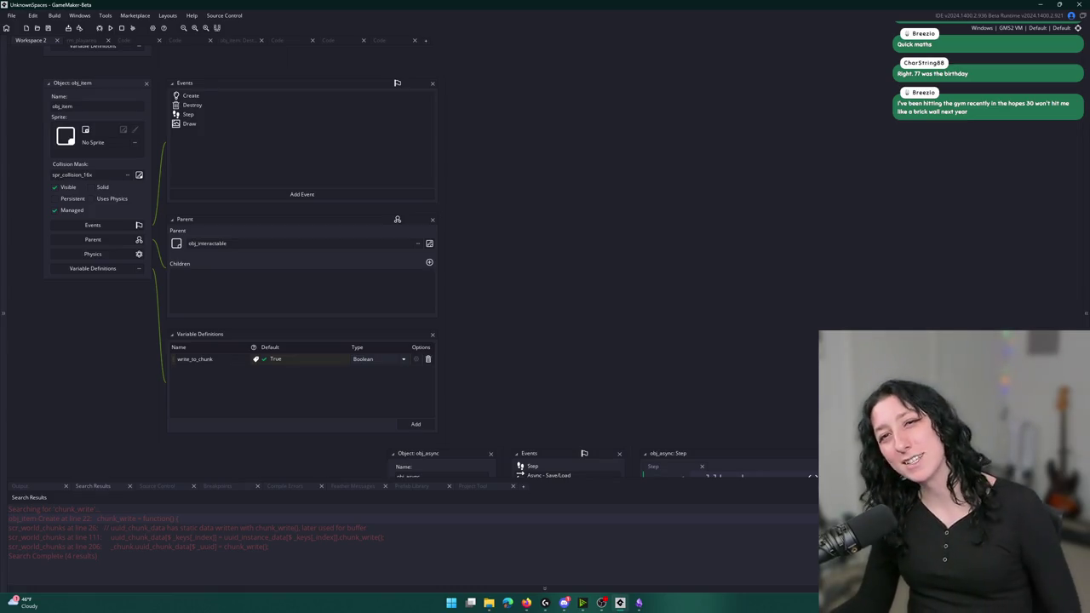
double_click(292, 96)
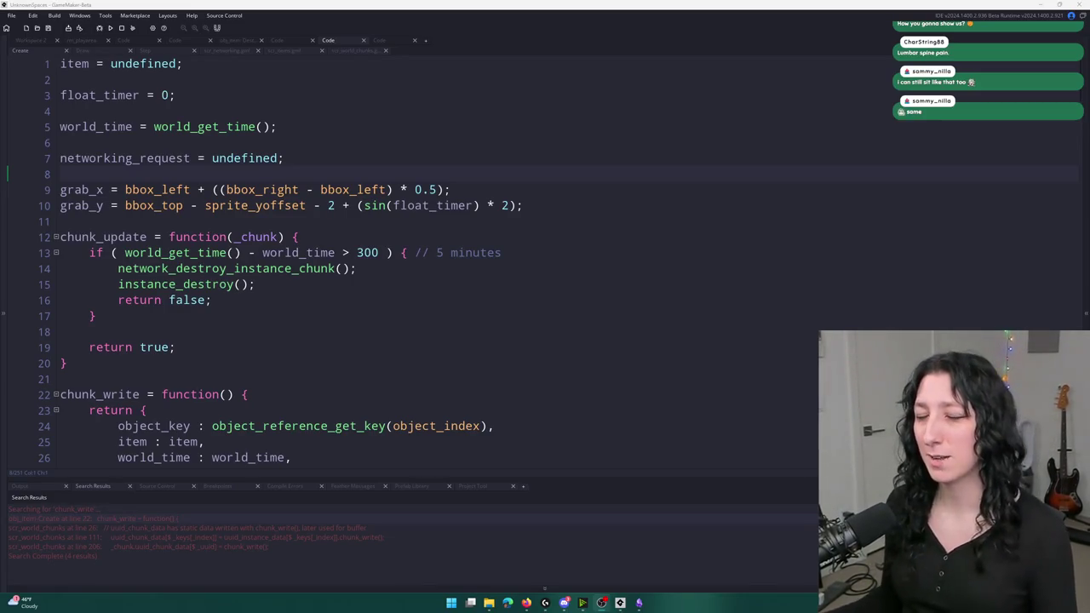
click(589, 205)
scroll(588, 205, down, 14)
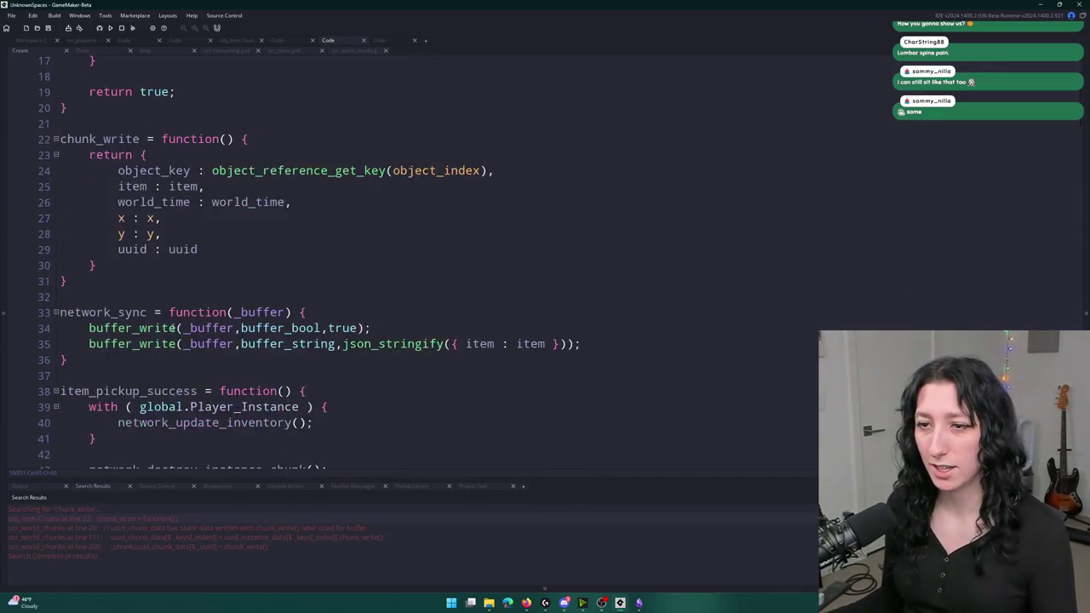
scroll(321, 268, down, 3)
scroll(413, 231, up, 1)
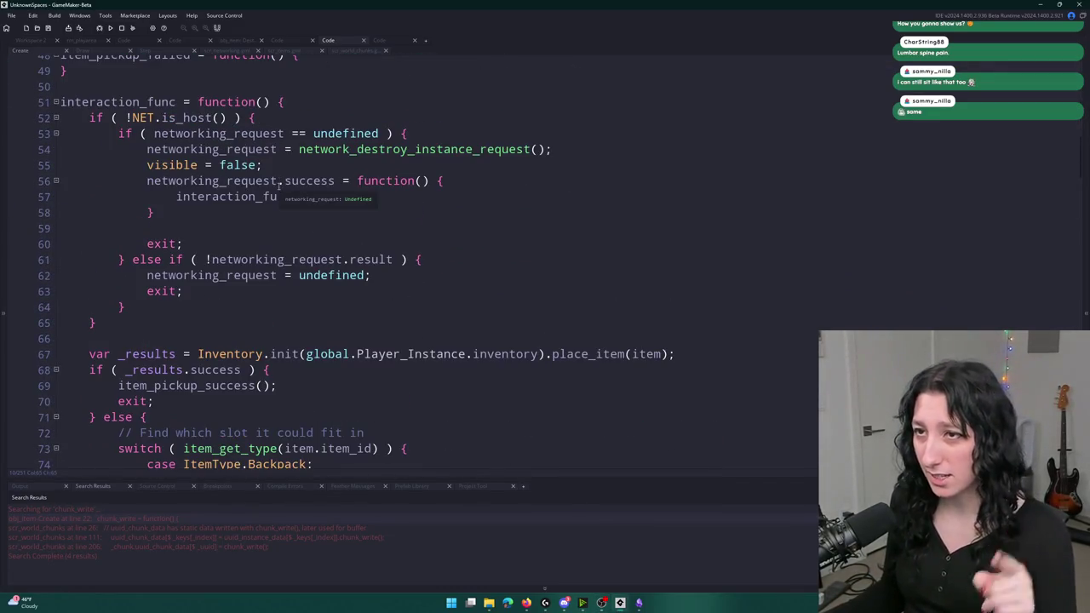
click(418, 134)
scroll(417, 136, up, 1)
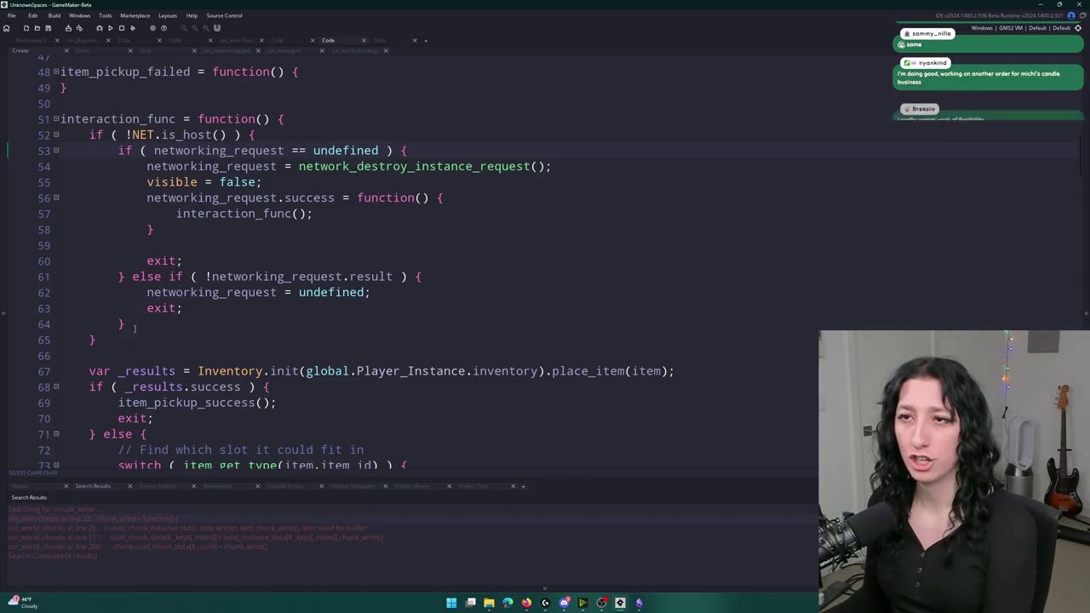
scroll(276, 393, down, 2)
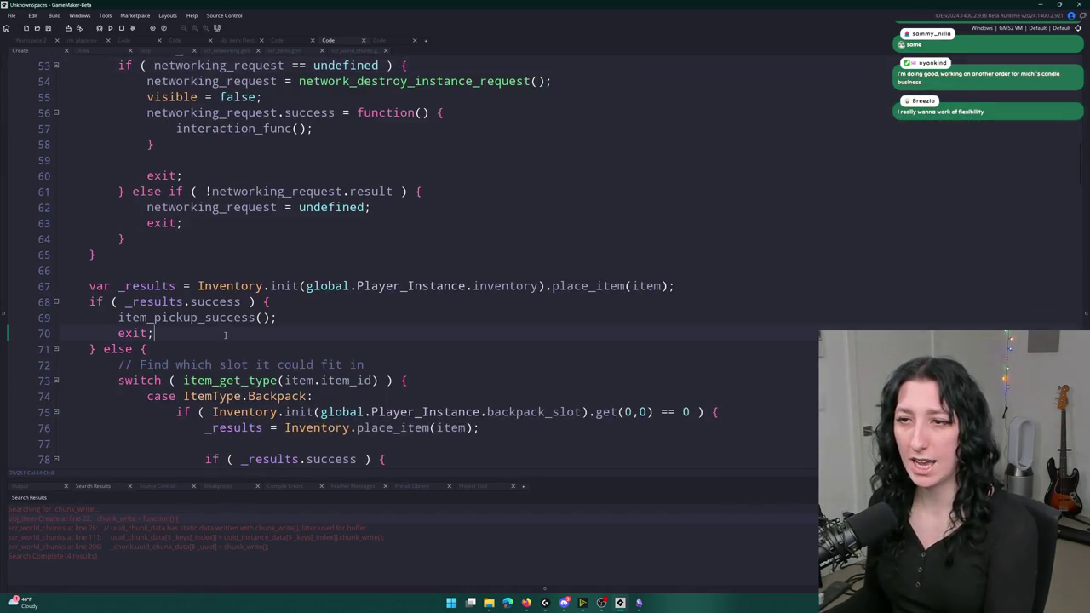
double_click(247, 314)
scroll(230, 324, up, 6)
scroll(220, 317, up, 2)
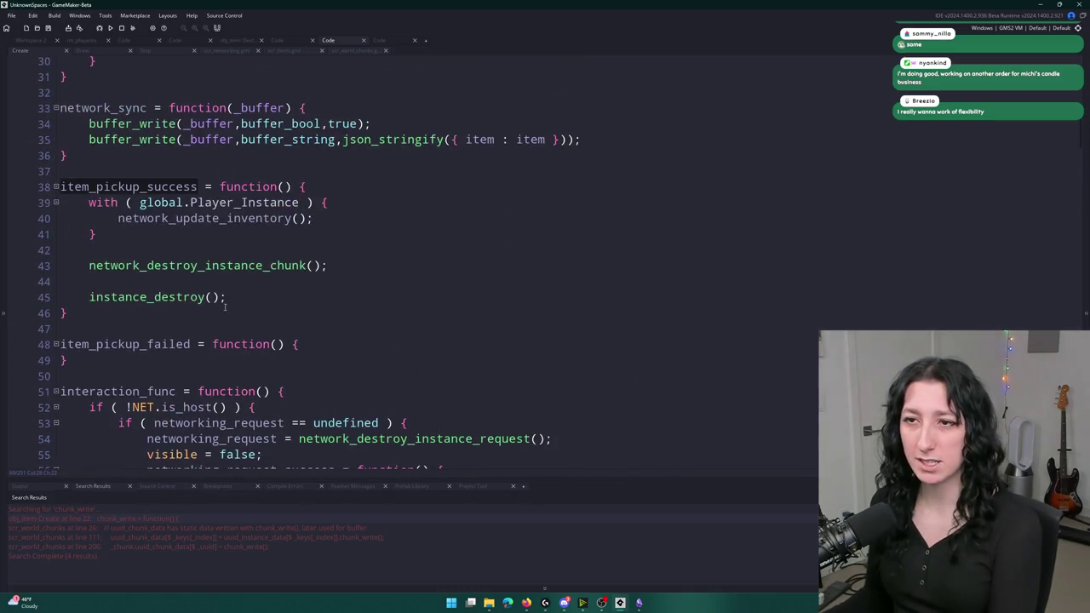
double_click(163, 218)
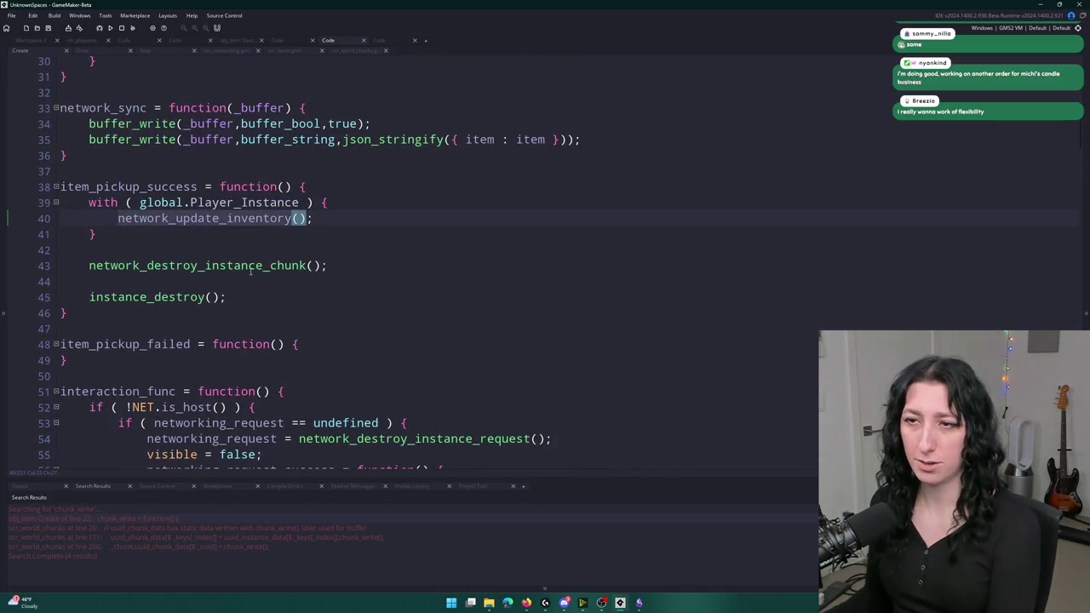
click(176, 220)
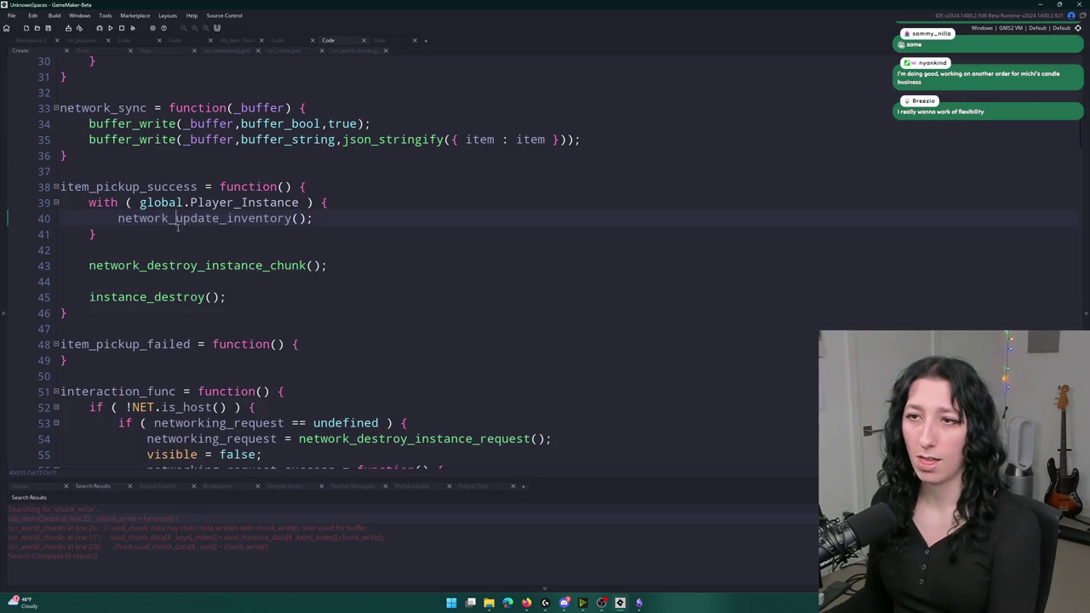
click(364, 204)
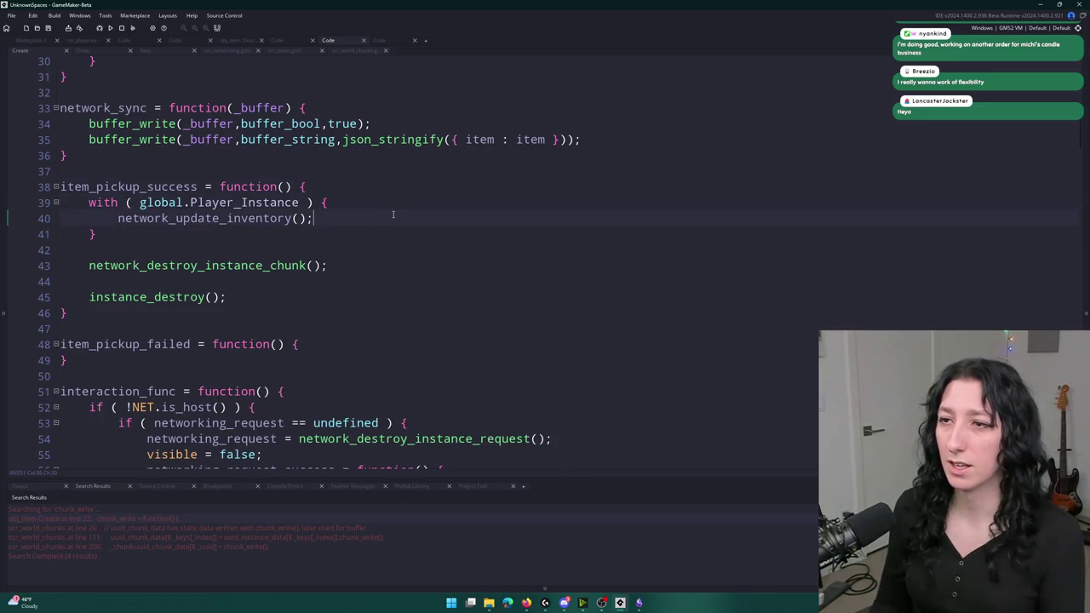
- Insert an 'if ( NET.is_host() ) {' line above the with statement
key(Home)
key(Return)
key(Up)
text(if ( N)
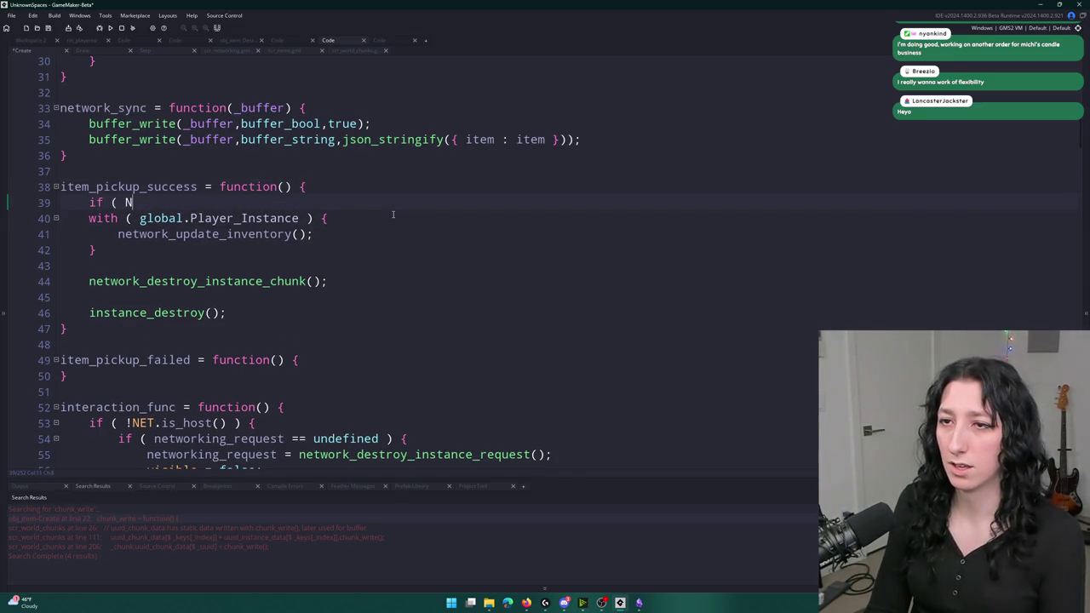
text(ET.ishos)
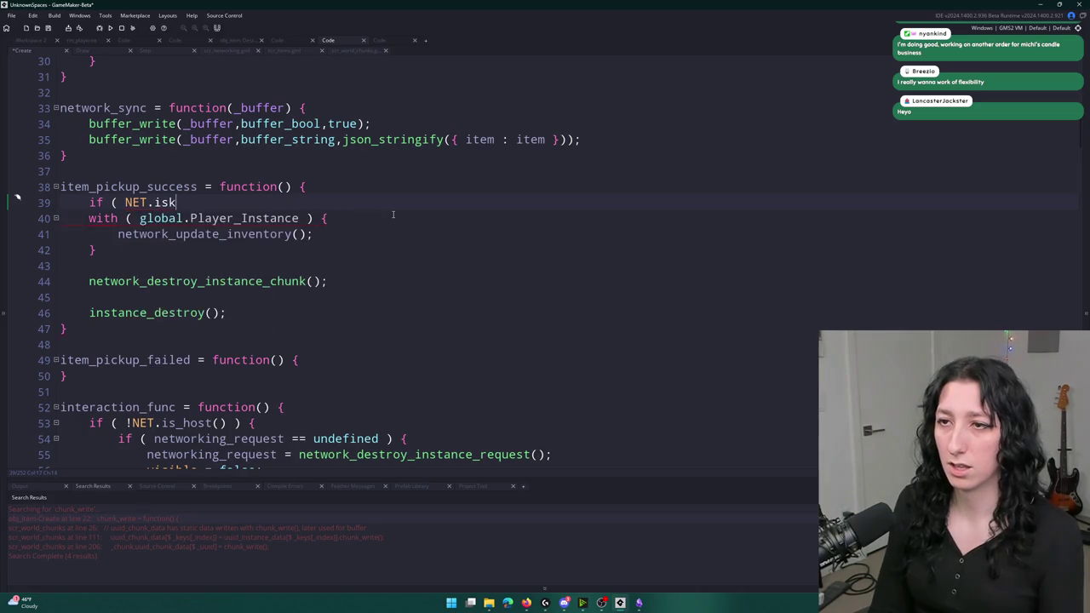
key(BackSpace)
key(BackSpace)
key(BackSpace)
text(_host() ) {)
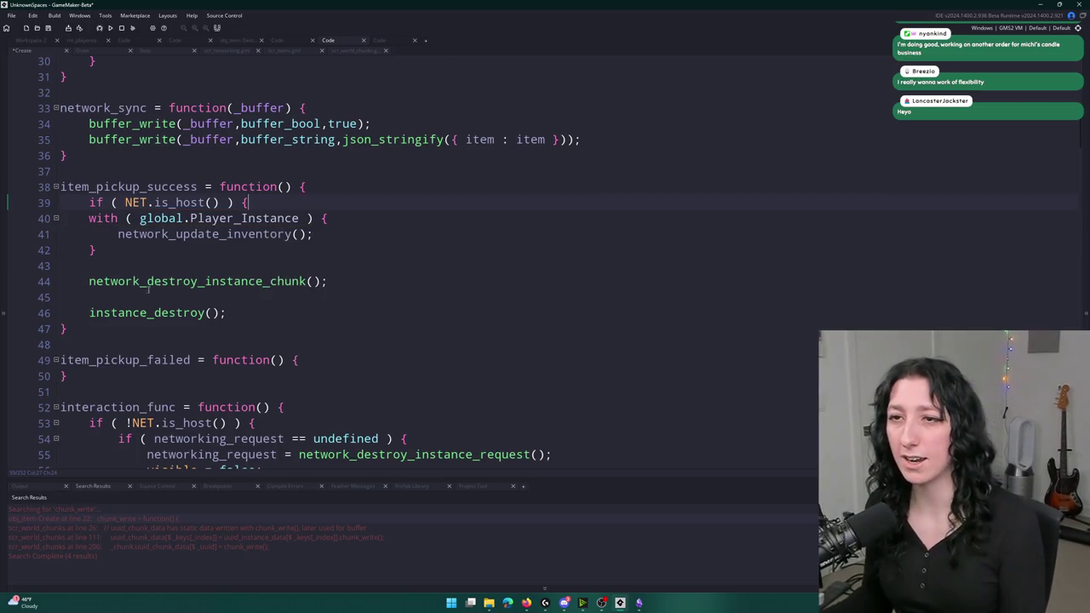
- Close the if block with a brace after line 42 and indent lines 40–42 inside it
click(142, 248)
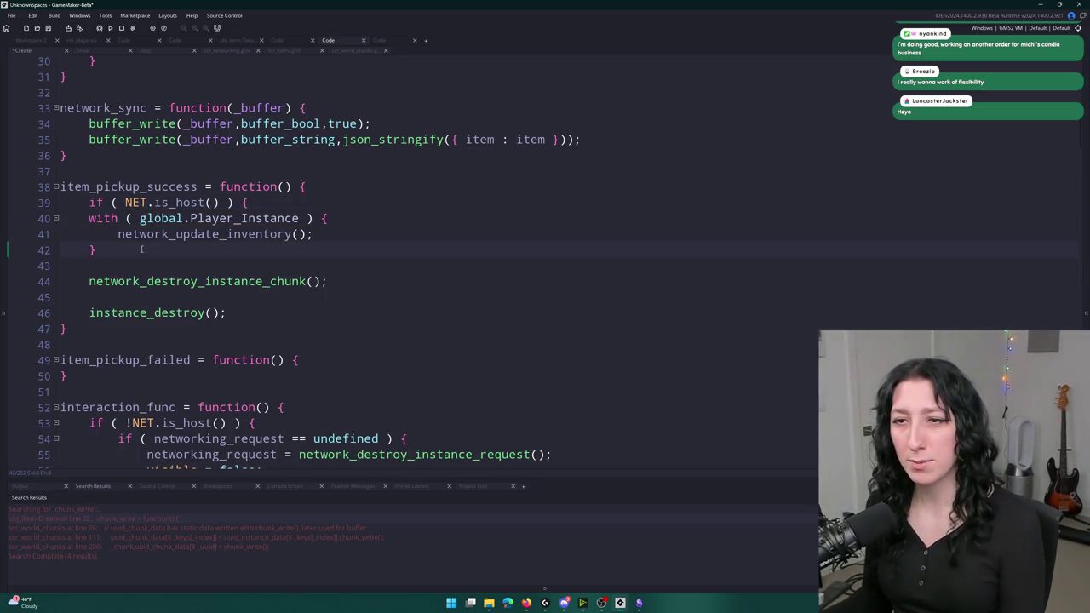
key(Return)
text(})
drag(60, 218, 59, 265)
key(Tab)
key(End)
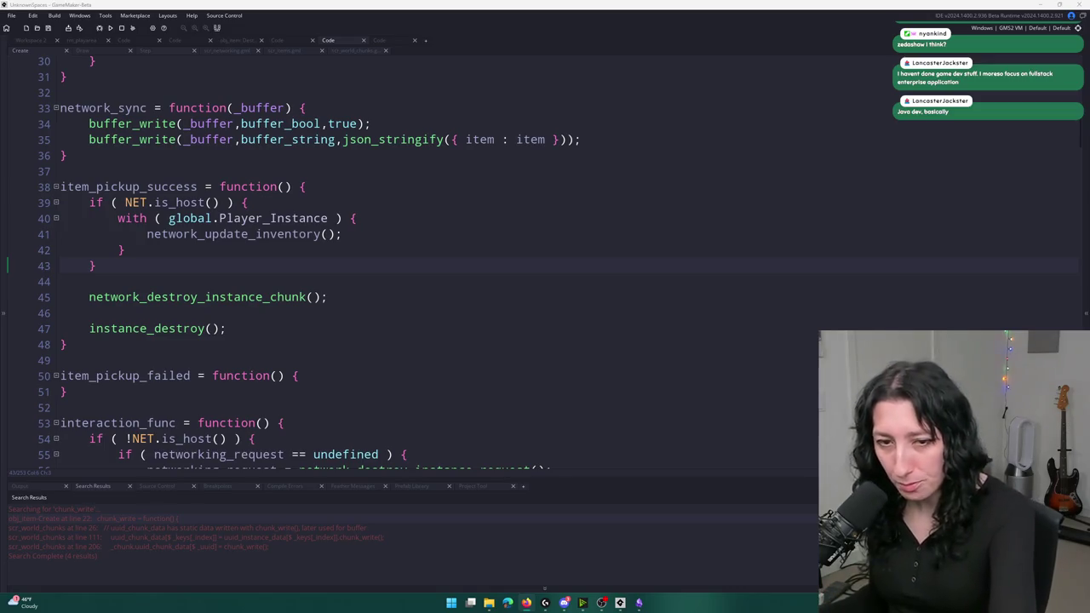
- Add '!' before NET on line 39, then jump to network_destroy_instance_chunk's definition
click(394, 228)
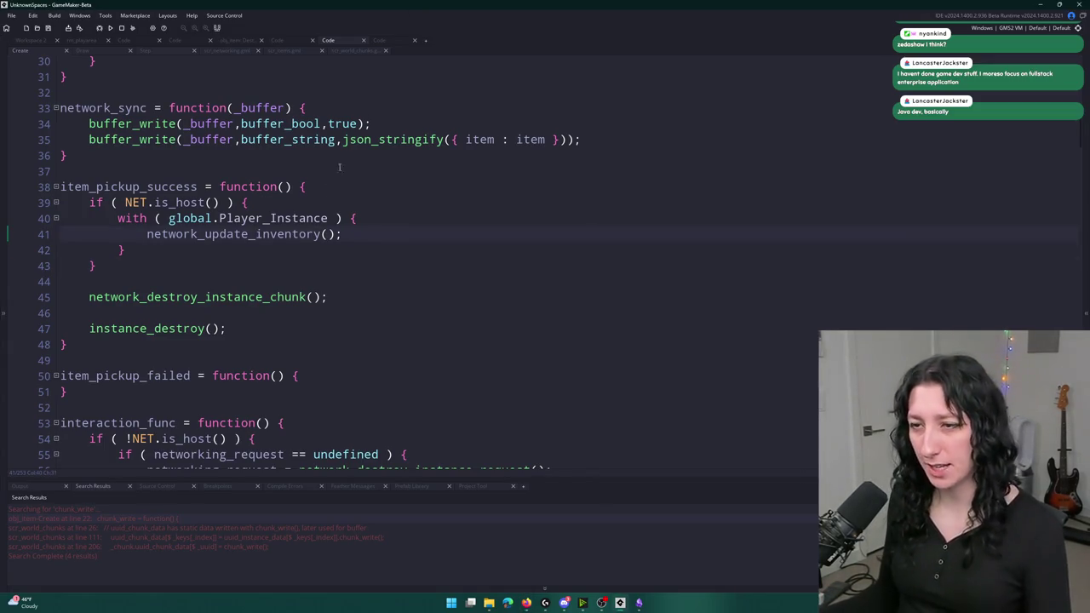
click(120, 202)
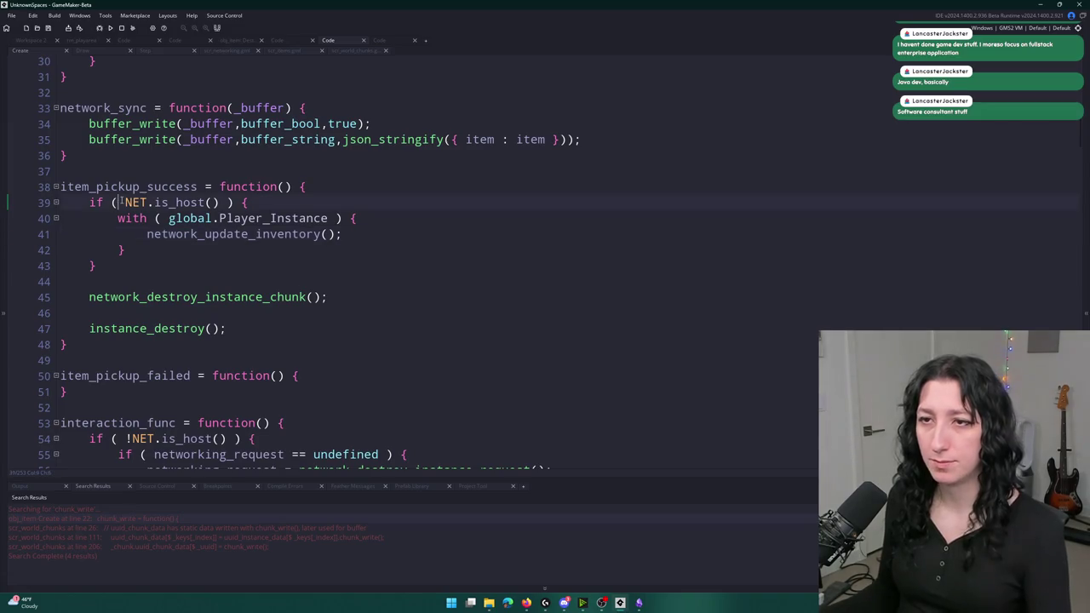
text(!)
click(342, 296)
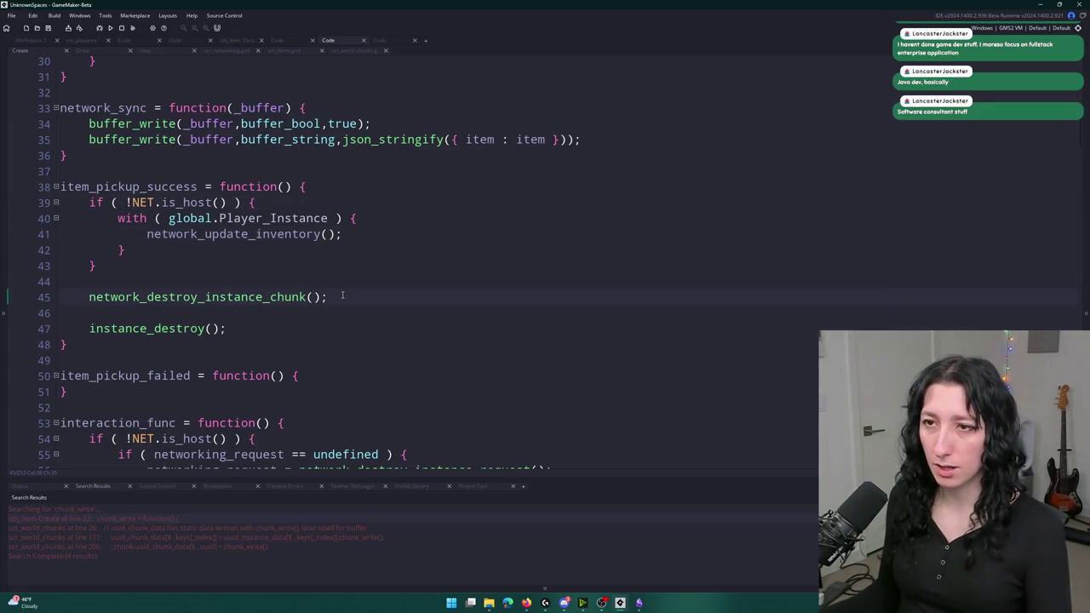
middle_click(288, 296)
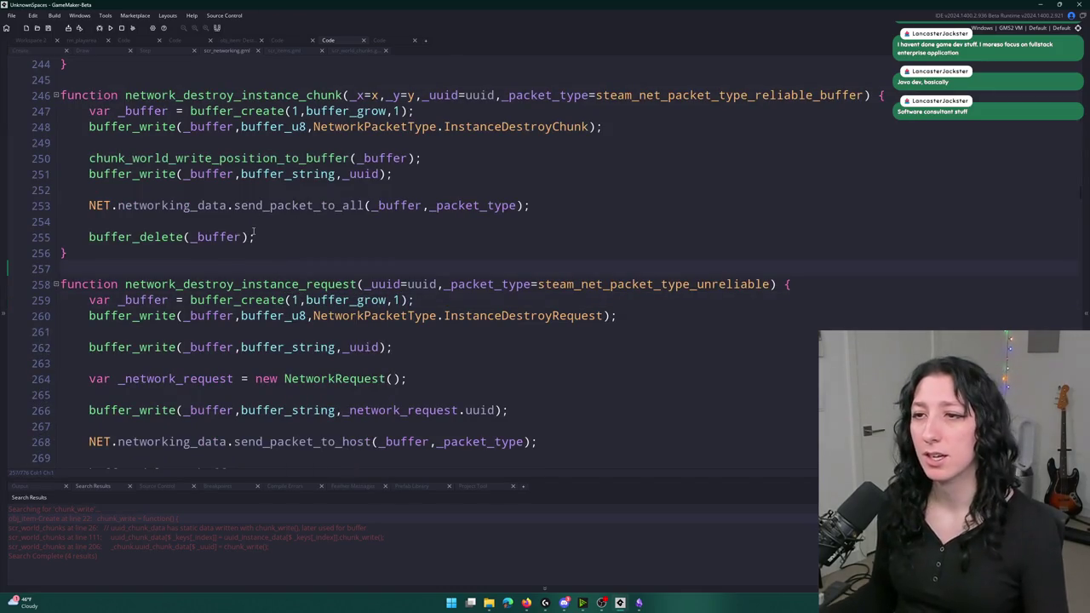
- Trace network_destroy_instance_chunk from the item's Create event to its InstanceDestroyChunk packet type
click(604, 264)
scroll(579, 170, up, 2)
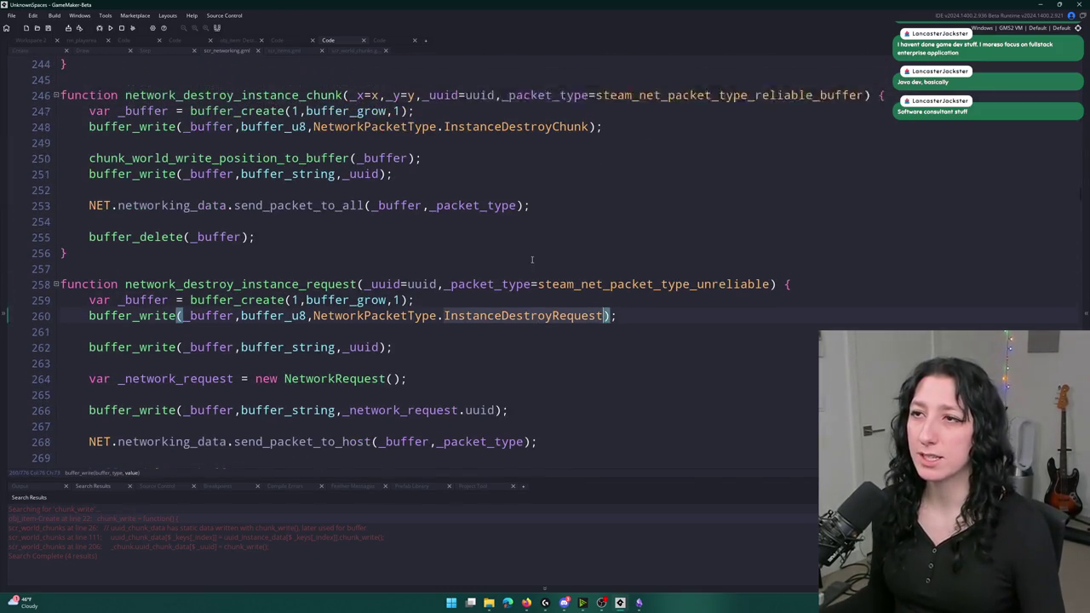
scroll(781, 250, down, 2)
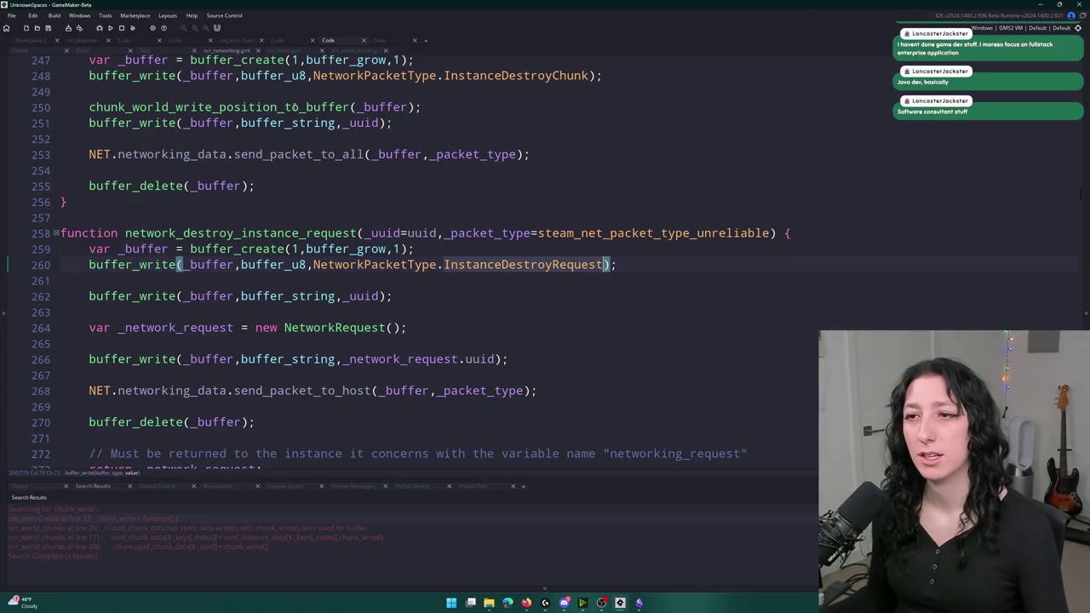
click(30, 51)
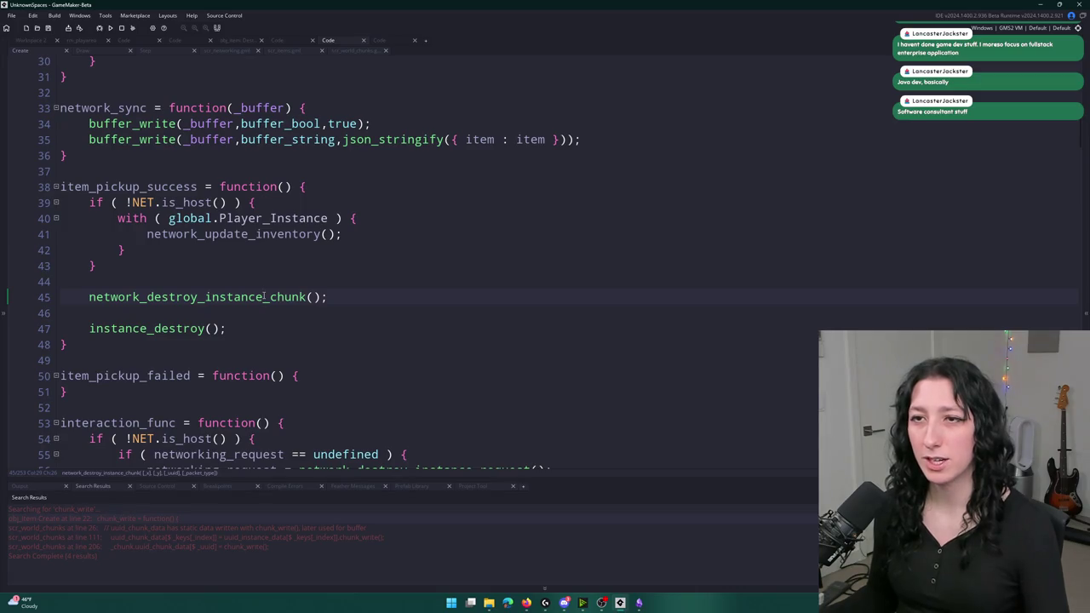
scroll(264, 296, down, 5)
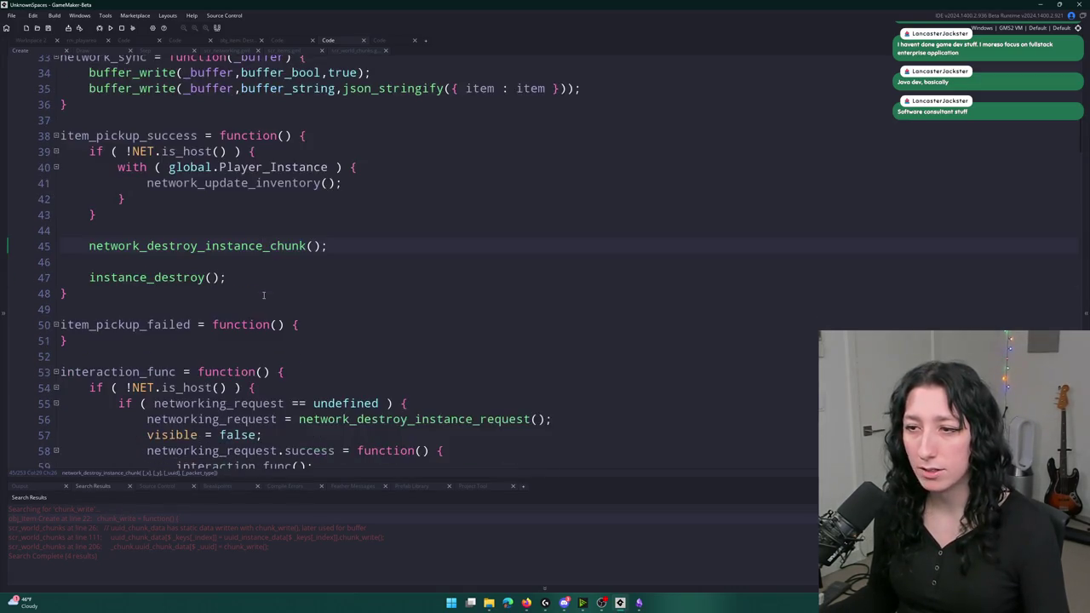
scroll(264, 295, up, 2)
key(F12)
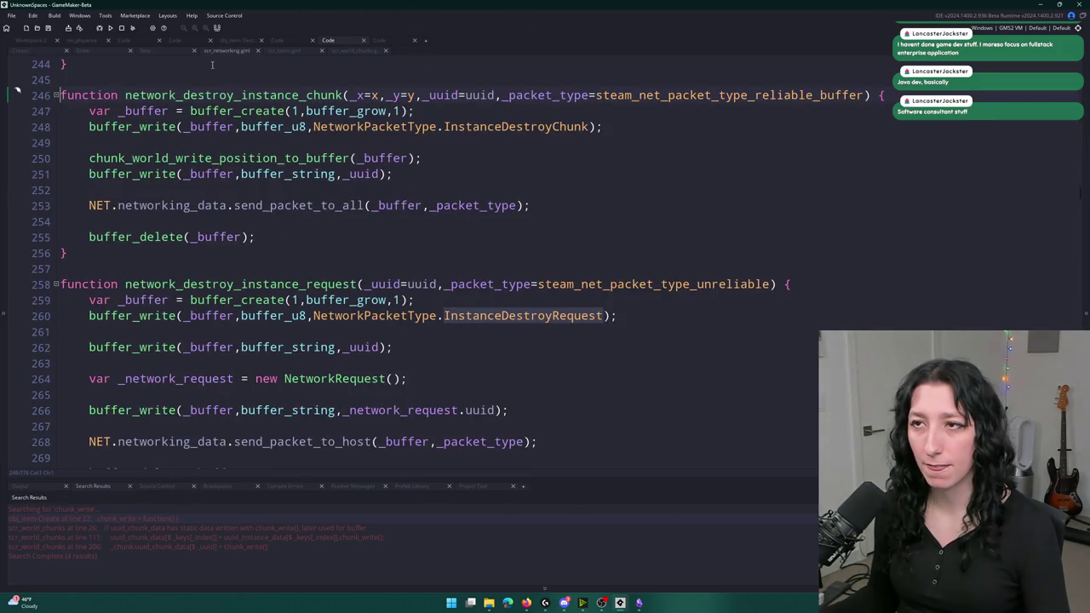
click(527, 128)
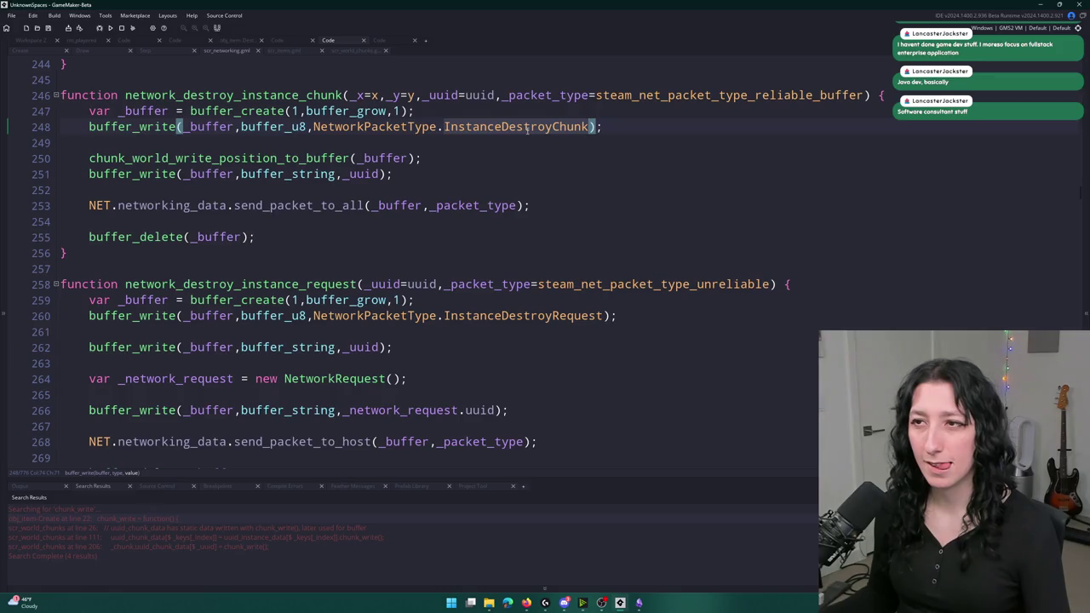
click(39, 49)
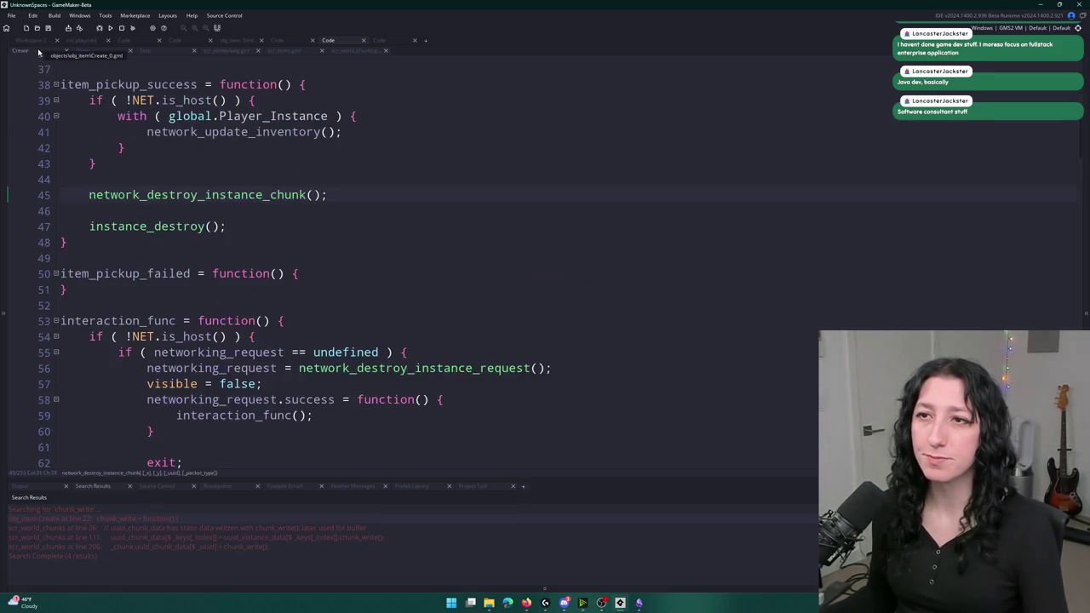
scroll(191, 237, down, 4)
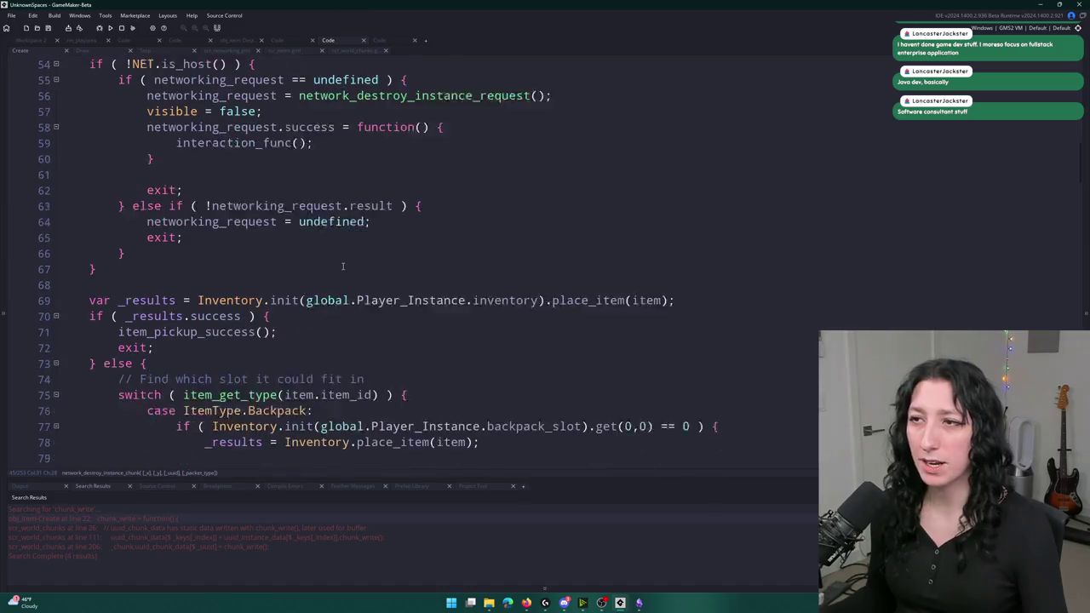
- Follow network_destroy_instance_request to the InstanceDestroyRequest handler at line 634, then build and run the game
click(406, 163)
middle_click(405, 163)
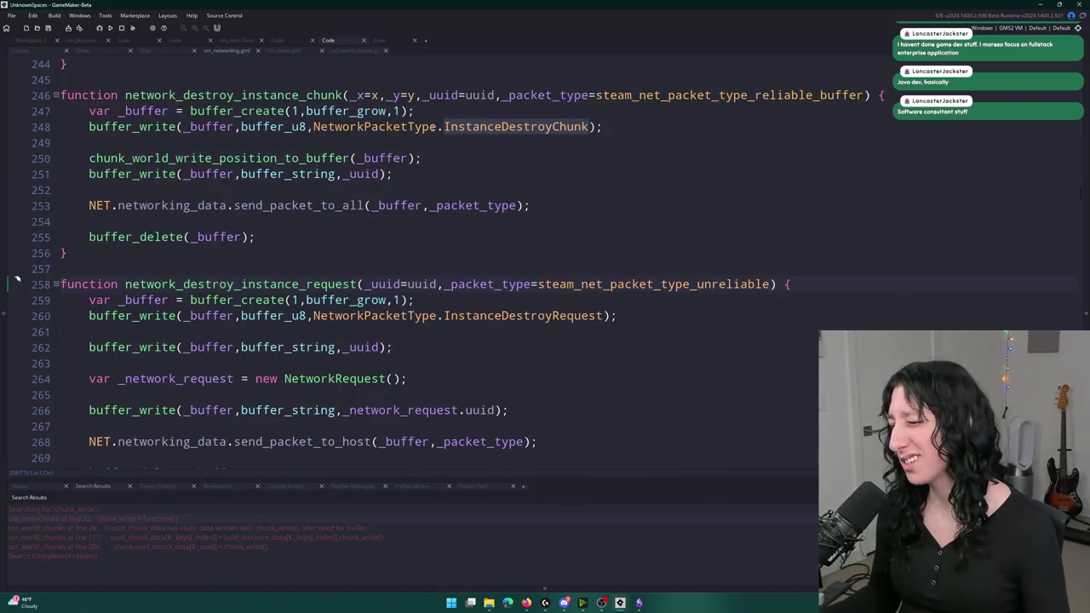
click(604, 315)
scroll(302, 293, down, 2)
click(390, 293)
scroll(309, 291, down, 2)
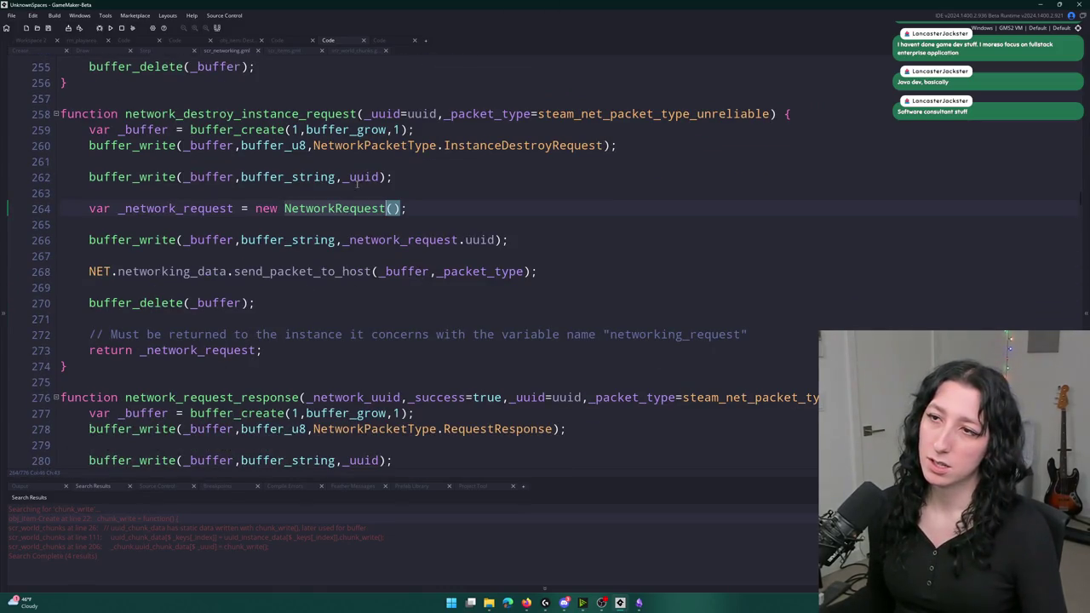
click(604, 145)
key(shift+F3)
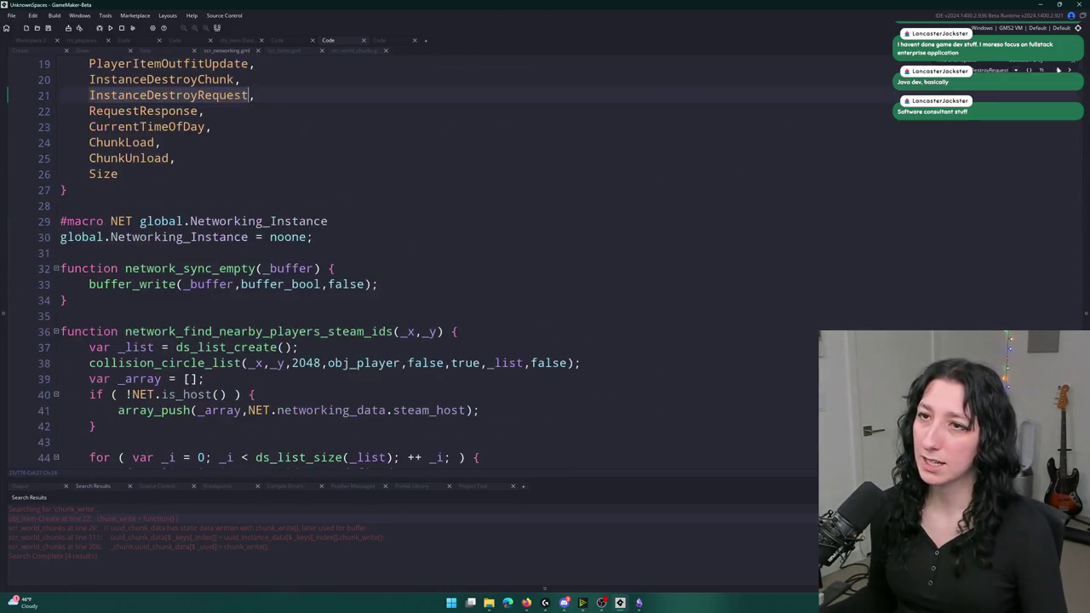
key(shift+F3)
click(327, 173)
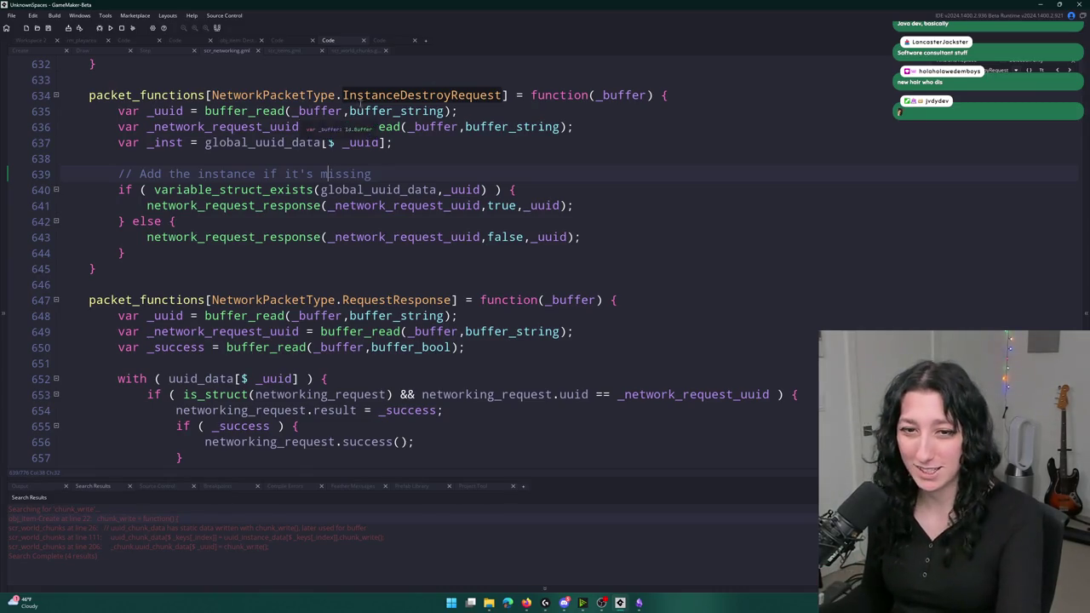
click(110, 28)
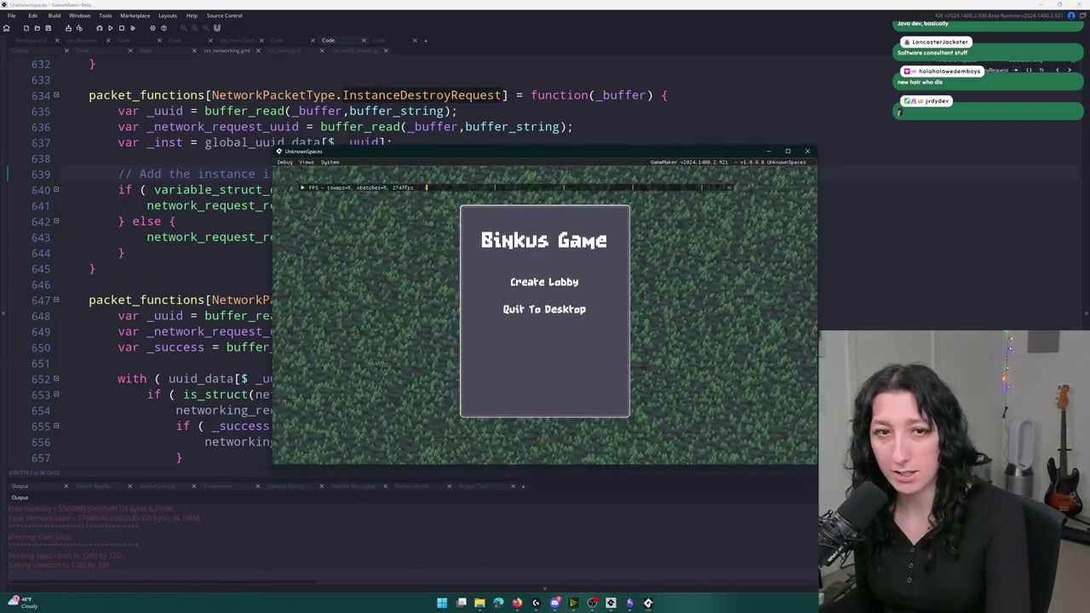
- Maximize the Binkus Game window to full screen and create a multiplayer lobby
drag(347, 154, 388, 4)
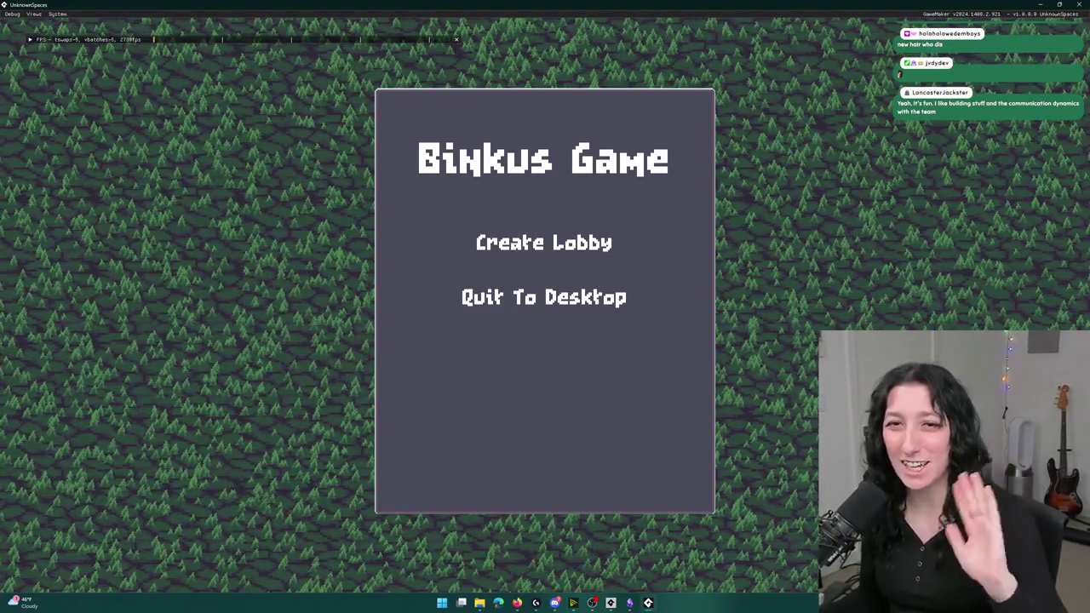
click(505, 239)
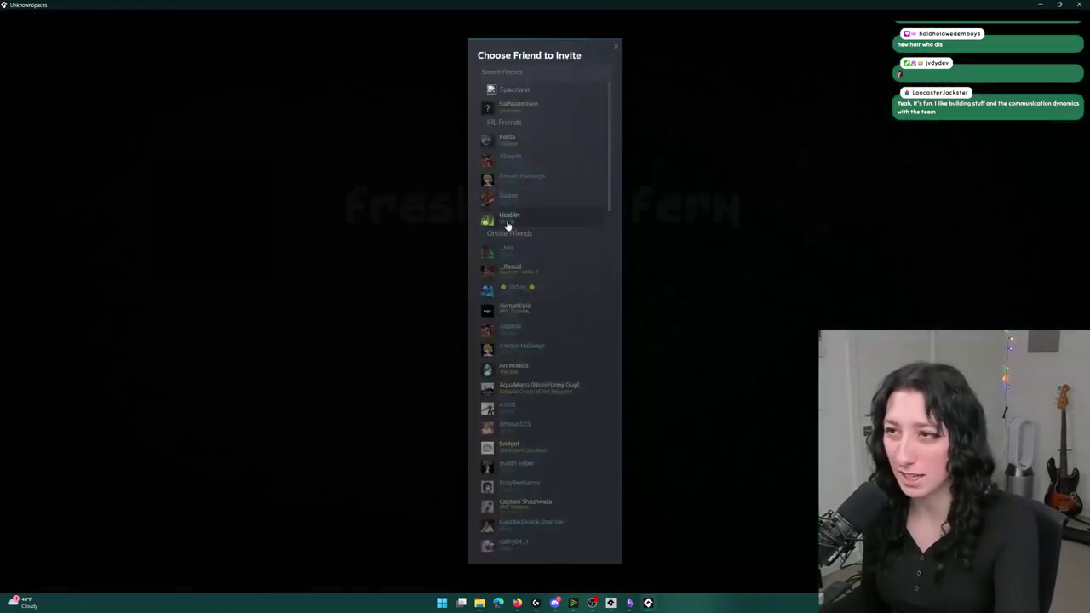
- Invite a Steam friend from the Choose Friend to Invite list into the lobby
click(517, 104)
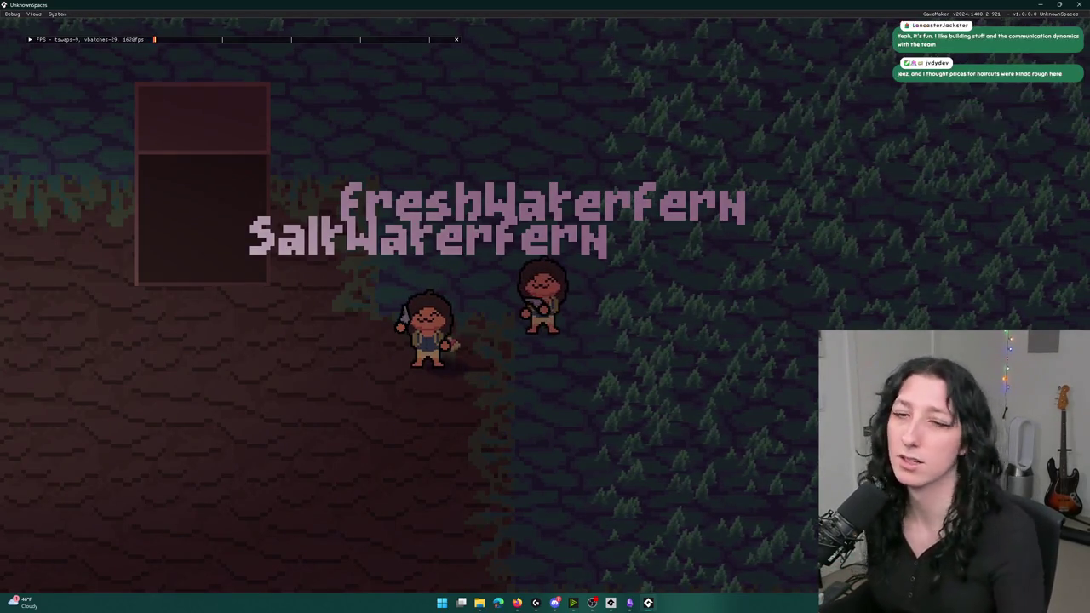
- Close the test game and go to line 704 in the PlayerItemOutfitUpdate handler of scr_networking
click(1085, 4)
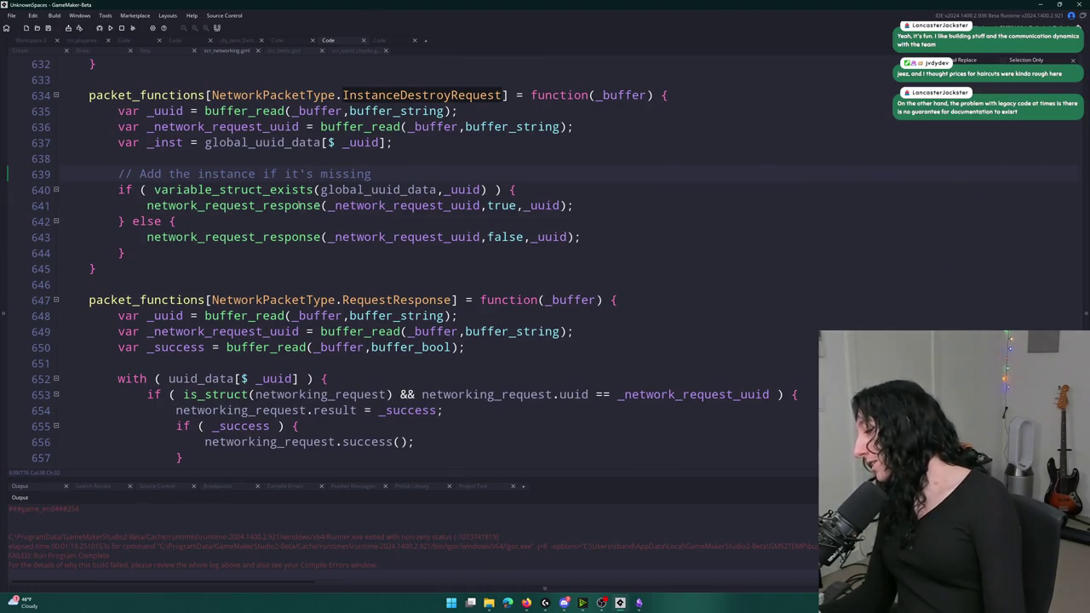
key(ctrl+g)
text(74)
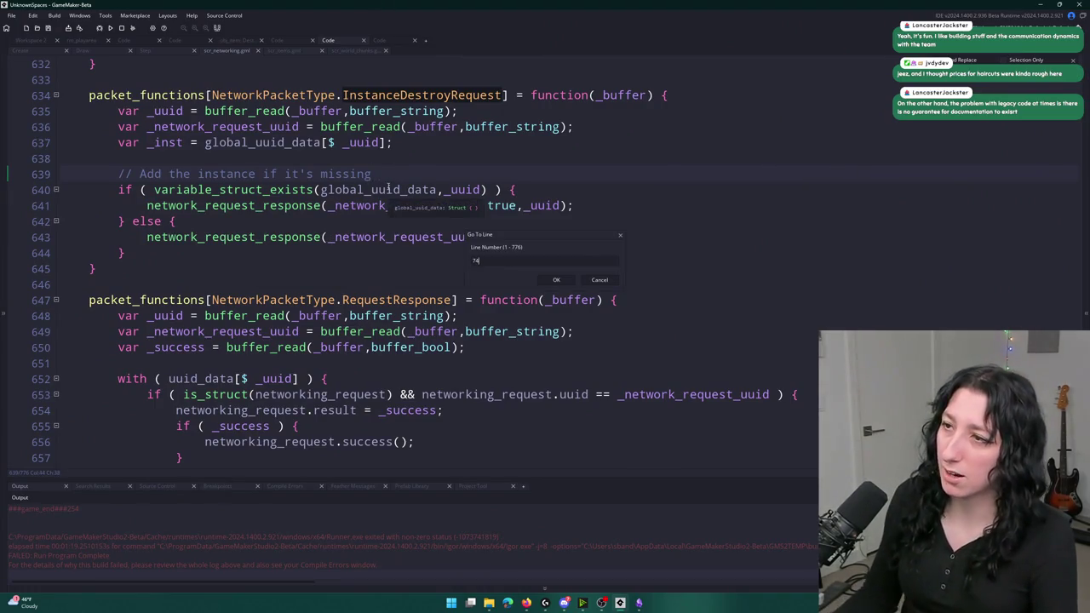
click(1076, 62)
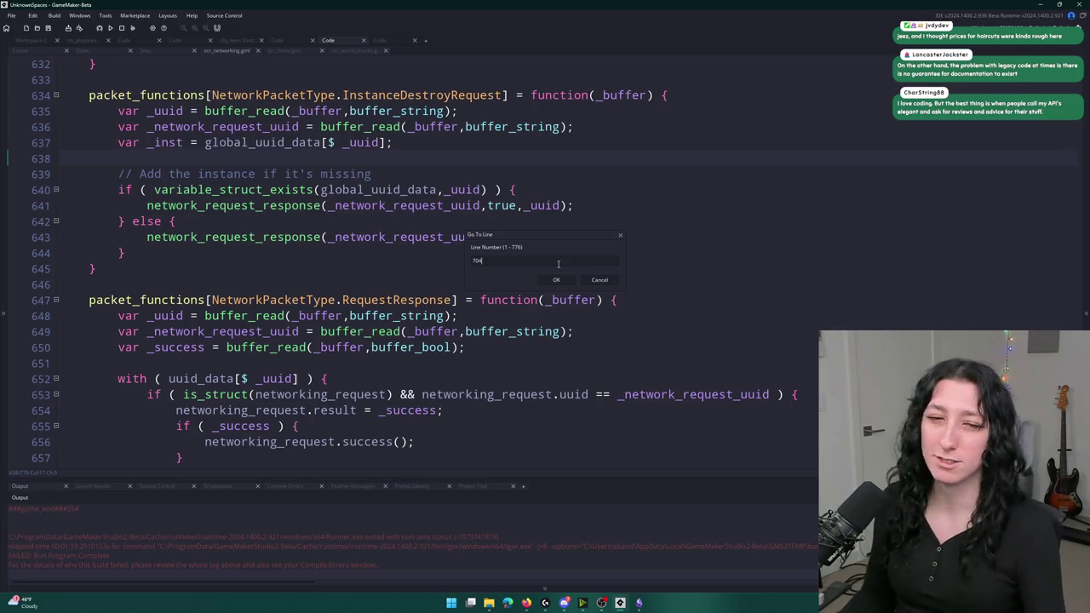
key(Return)
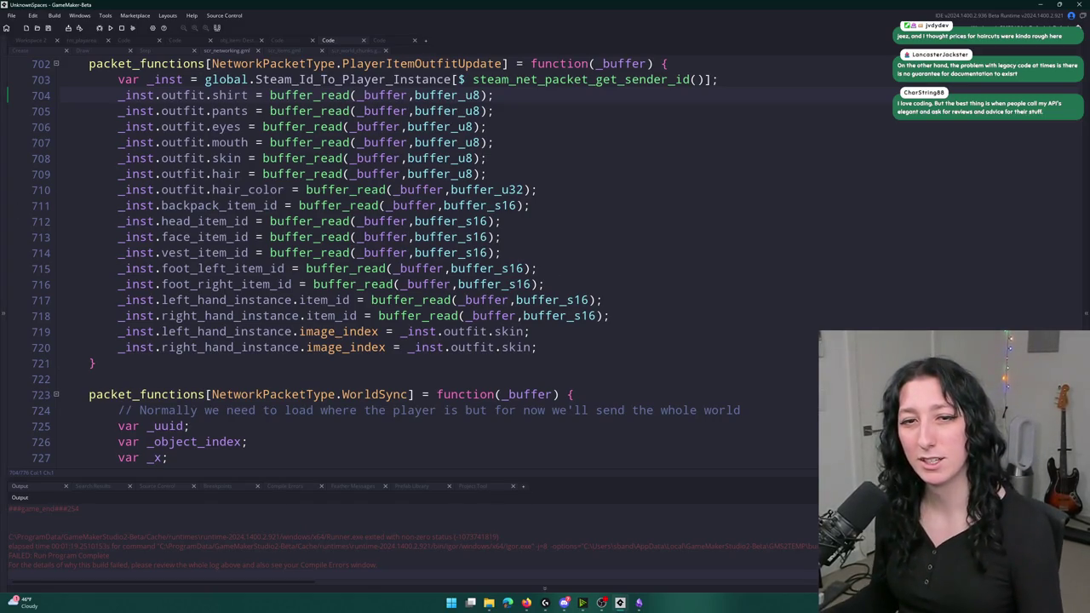
scroll(400, 532, up, 2)
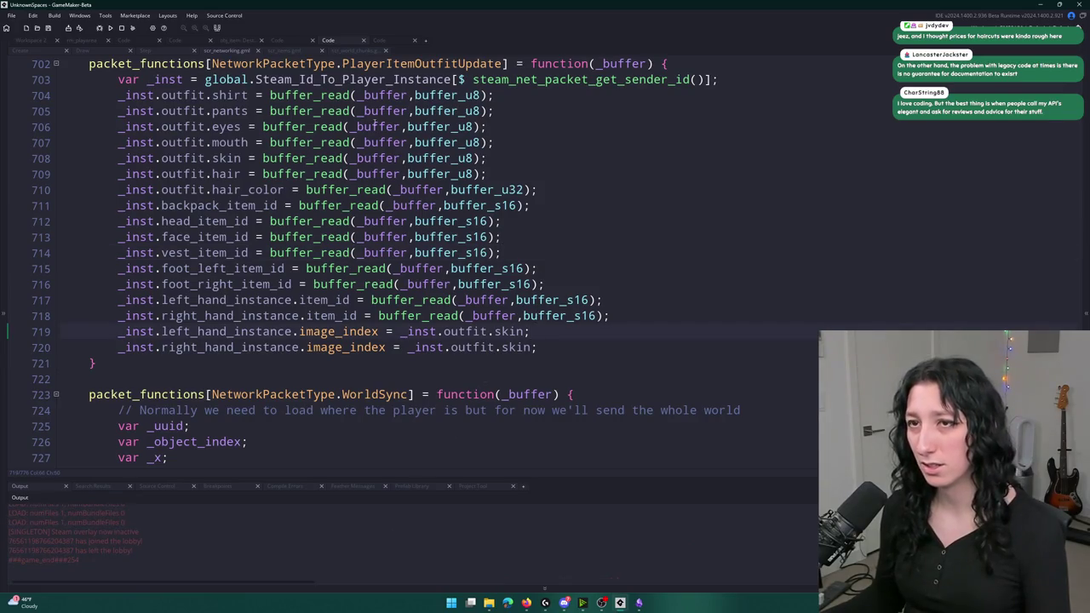
scroll(358, 131, up, 1)
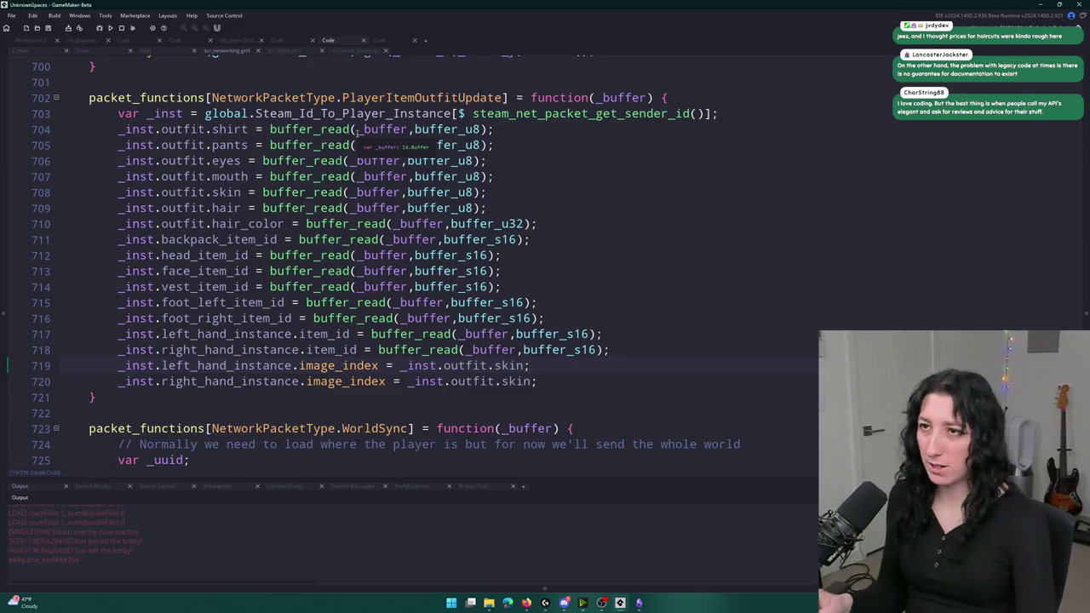
click(189, 128)
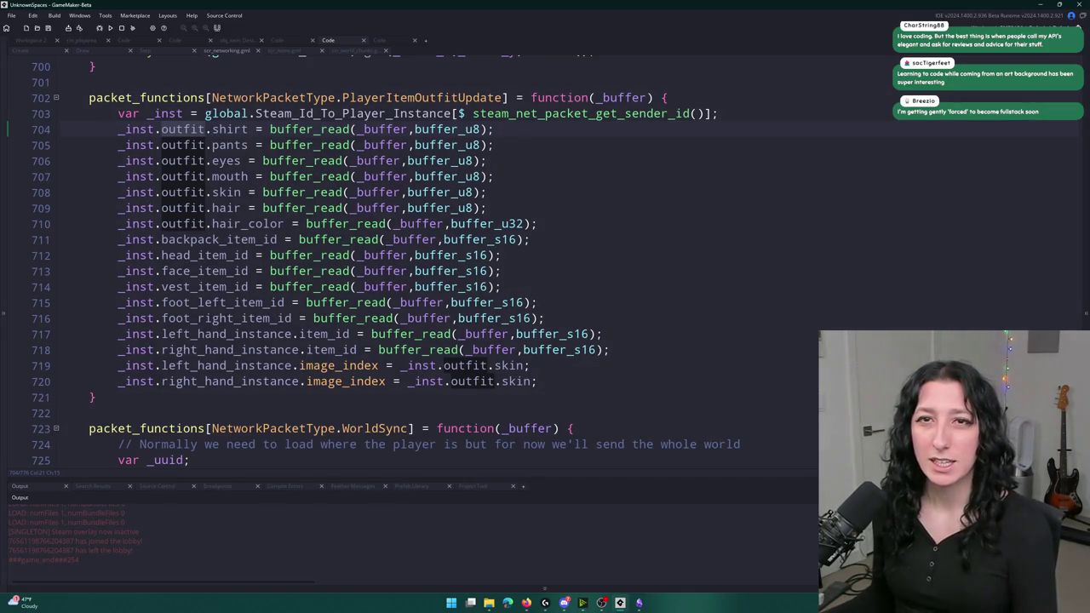
- Wrap the outfit handler body in an 'if ( instance_exists(_inst) ) {' block and build to test
click(764, 127)
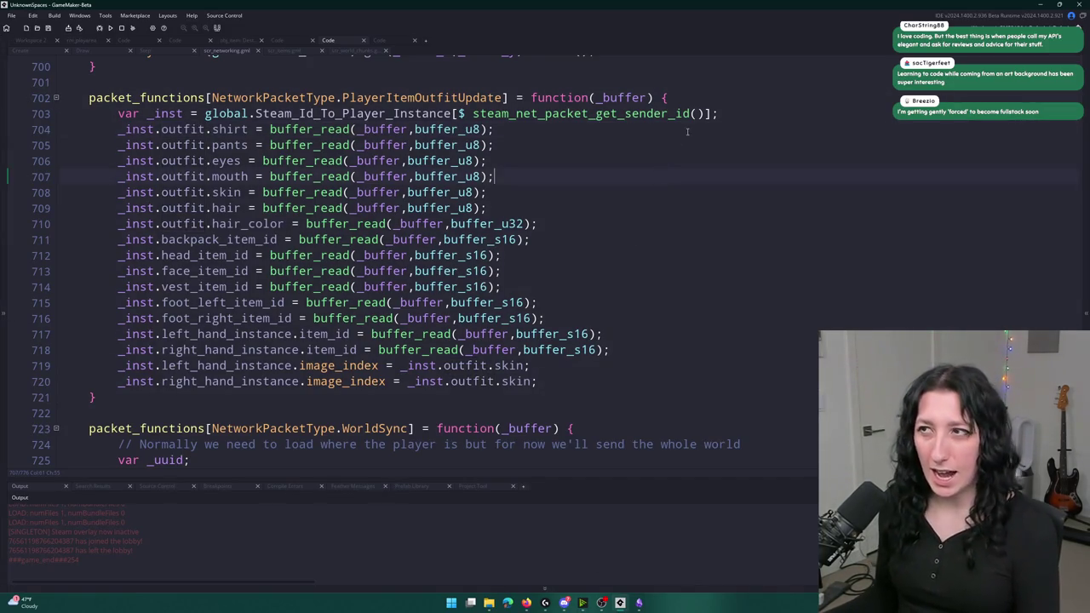
click(775, 116)
key(Return)
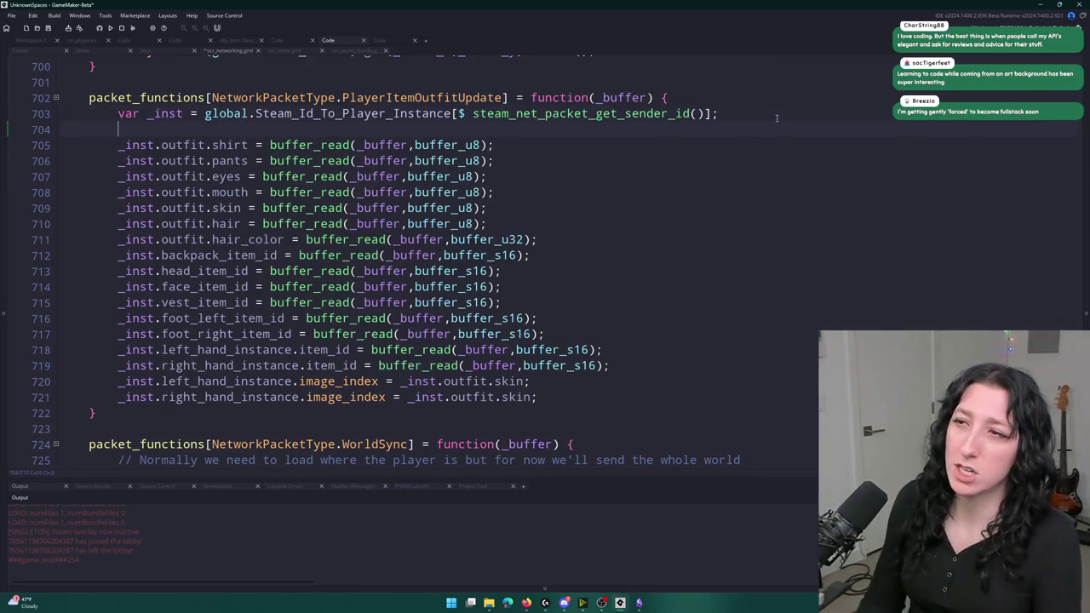
text(if ( instance_k)
key(BackSpace)
text(ex)
key(Return)
text(_inst) ) {)
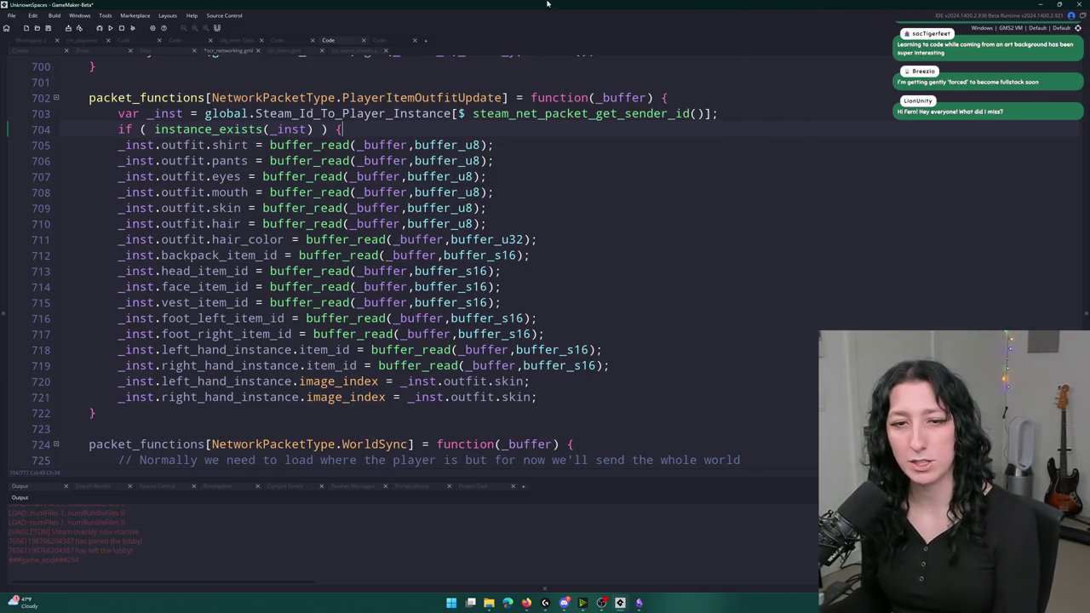
click(588, 391)
key(Return)
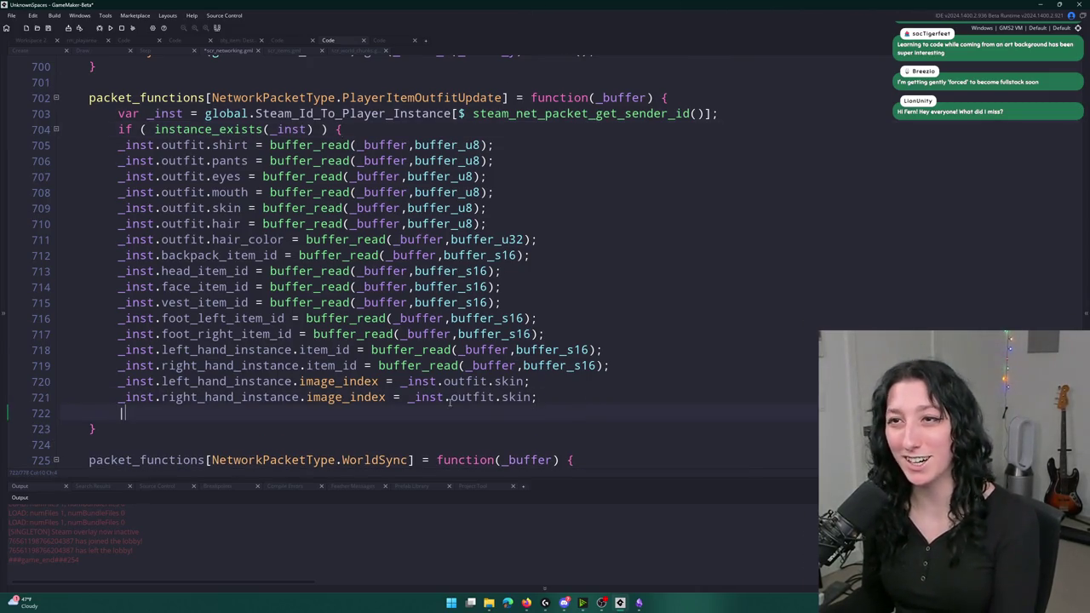
drag(124, 412, 123, 145)
key(Tab)
key(F5)
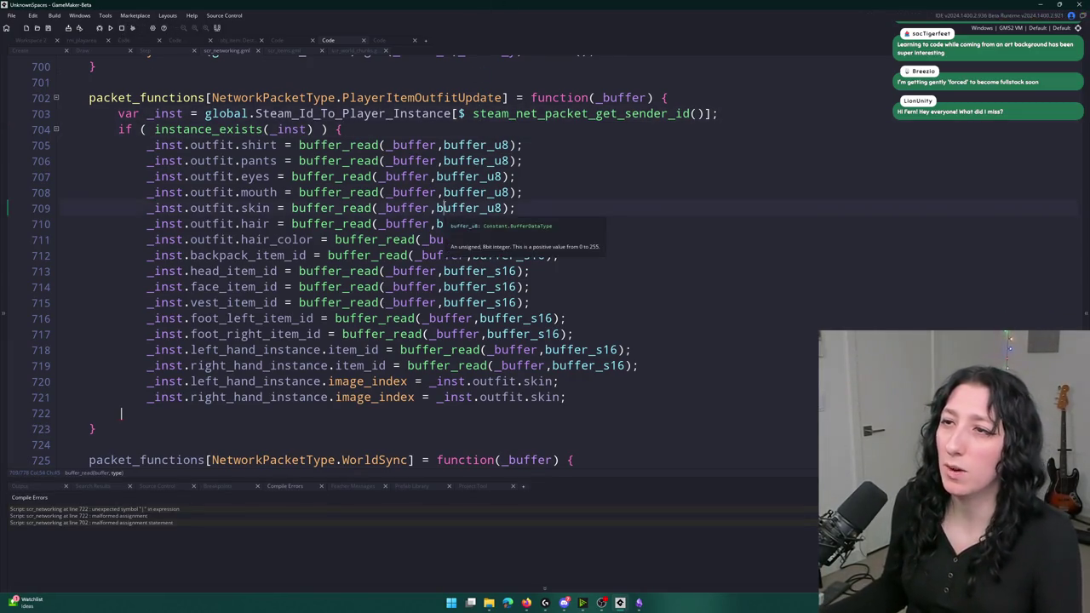
- Undo the indentation and delete the instance_exists if line 704
key(ctrl+z)
key(ctrl+z)
key(ctrl+z)
key(BackSpace)
key(BackSpace)
key(BackSpace)
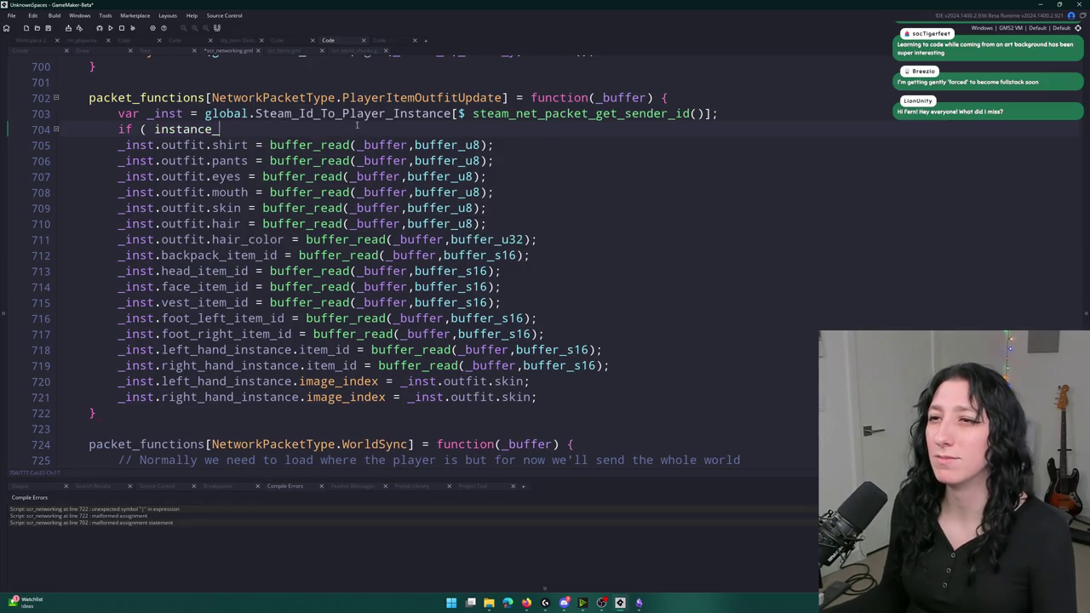
drag(212, 128, 54, 129)
key(BackSpace)
key(BackSpace)
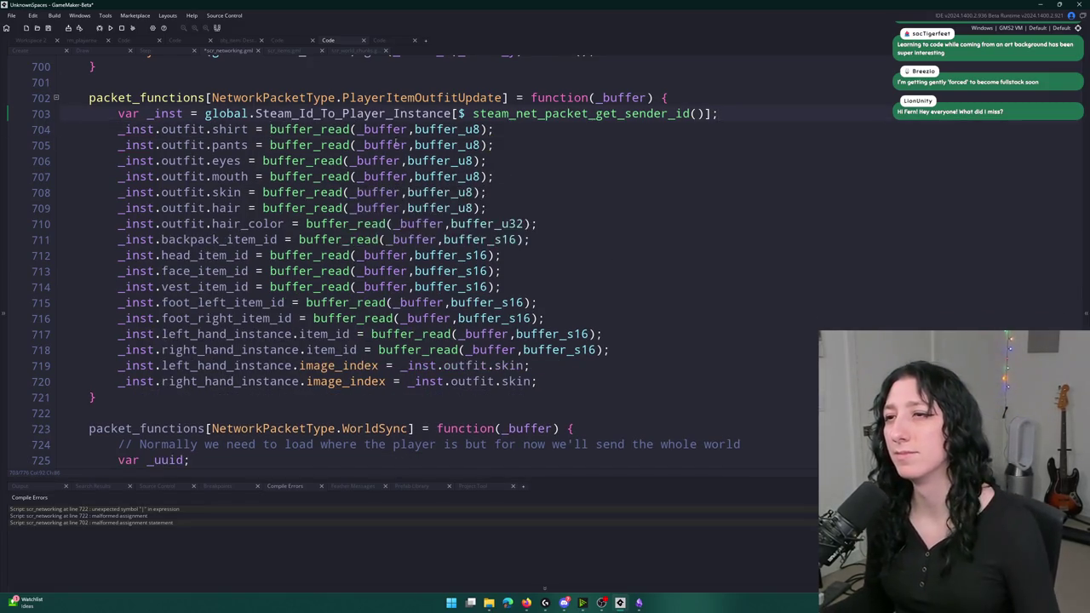
- Find all project uses of Steam_Id_To_Player_Instance from the line 703 lookup
click(549, 113)
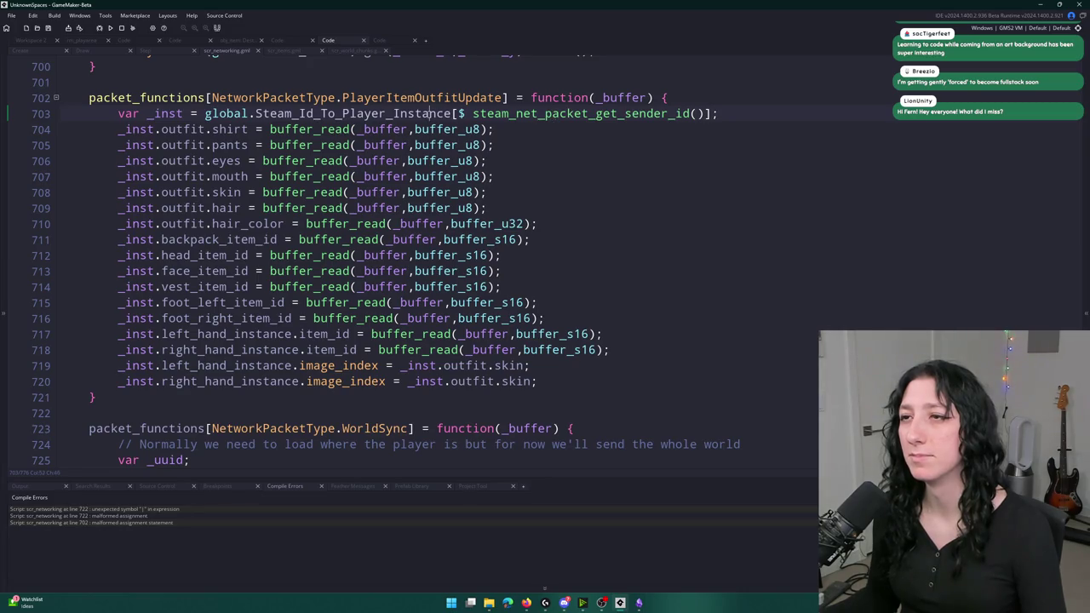
double_click(358, 113)
key(ctrl+shift+f)
key(Return)
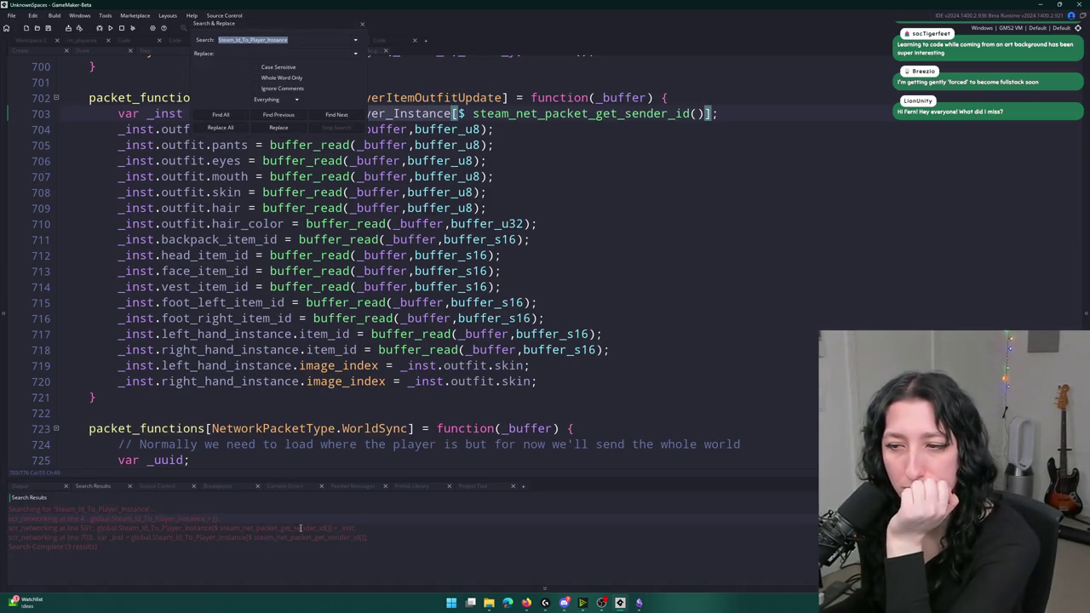
- Open the line 501 PlayerCreate match, close Search & Replace, and switch to Discord
double_click(302, 528)
scroll(314, 332, up, 4)
scroll(314, 332, up, 2)
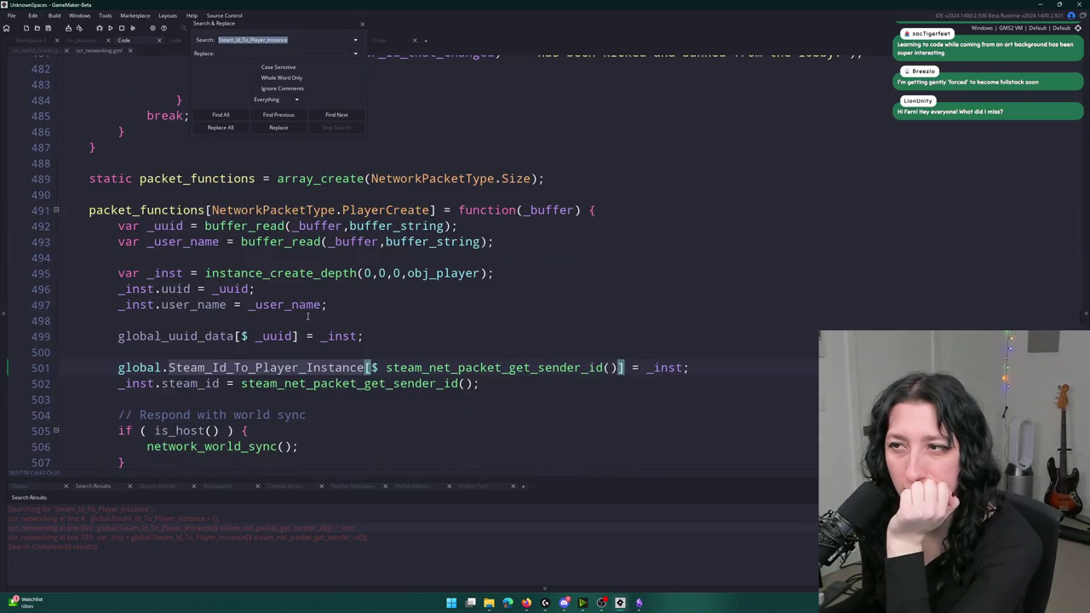
scroll(320, 329, down, 2)
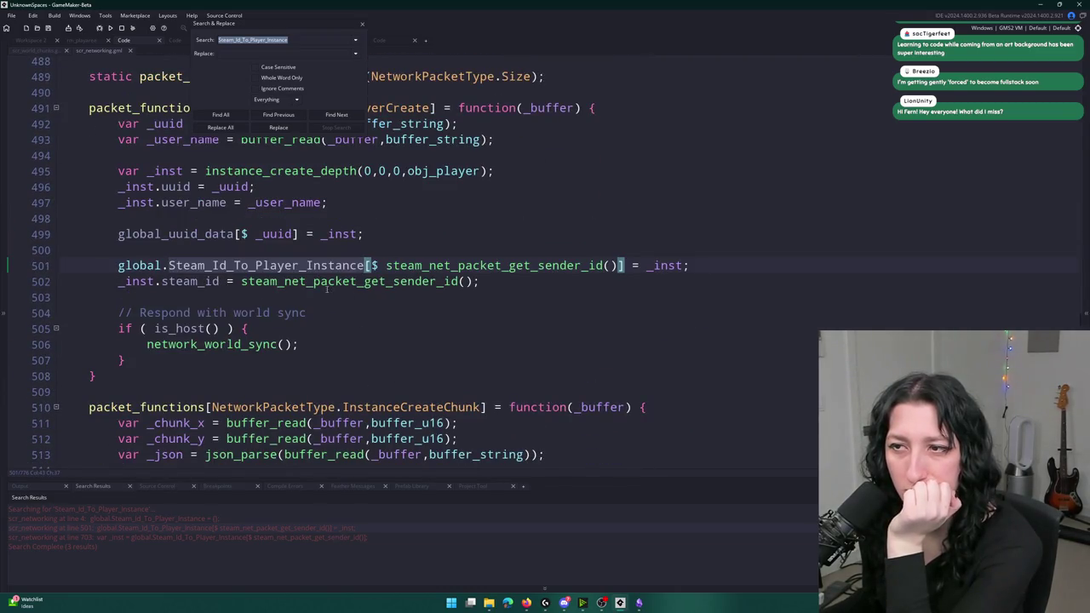
scroll(332, 292, up, 7)
click(264, 528)
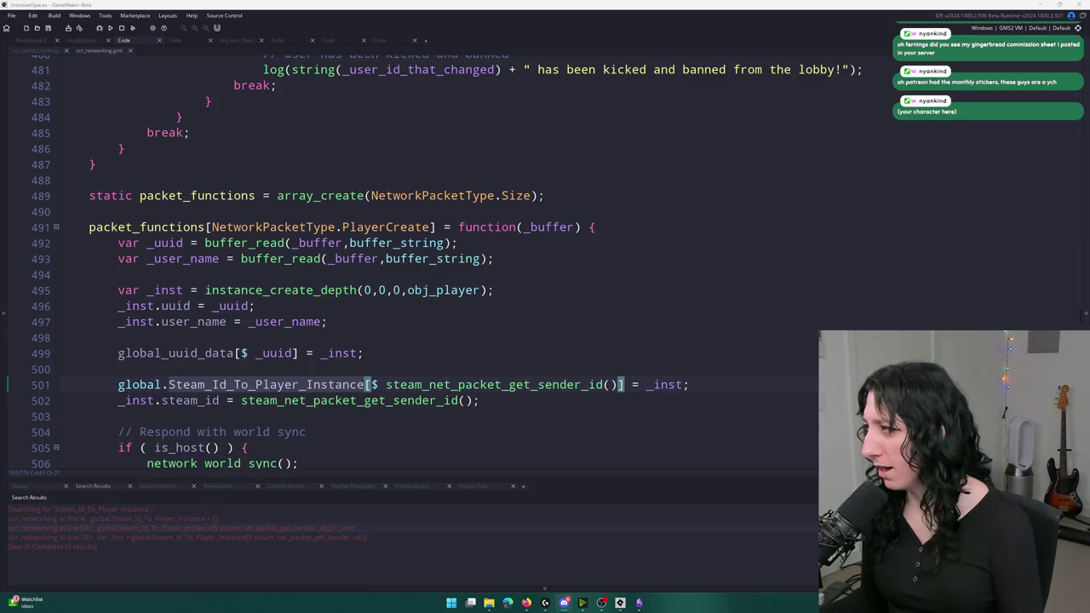
click(564, 602)
scroll(426, 255, up, 3)
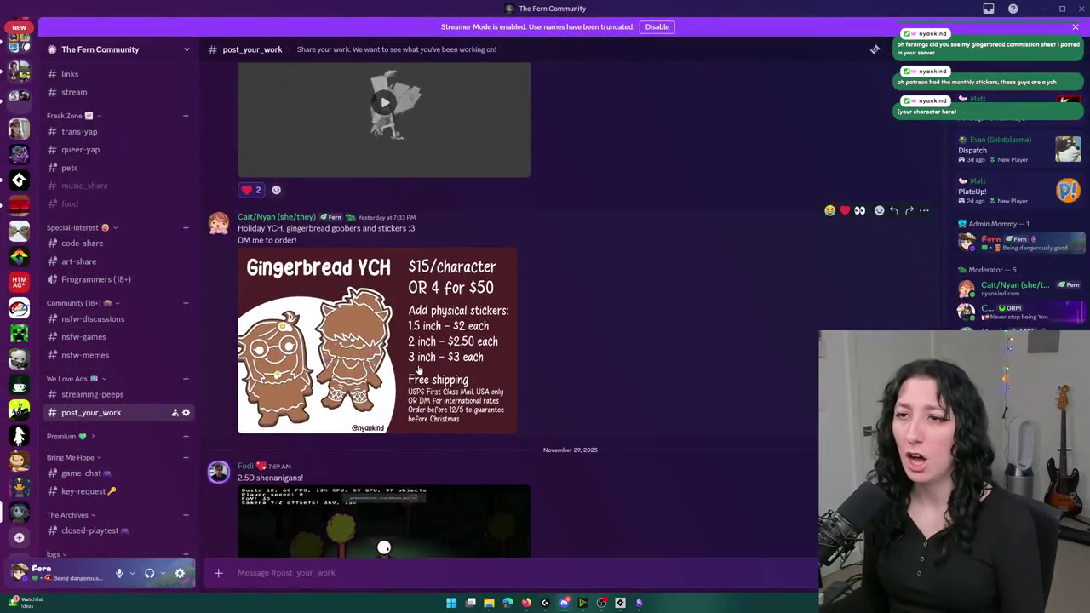
click(425, 409)
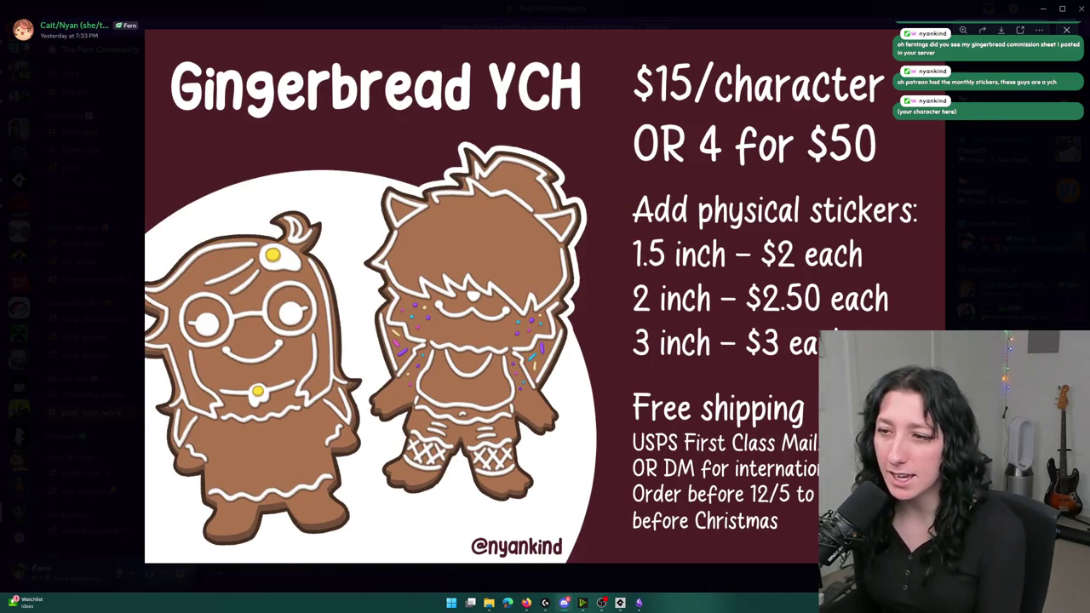
key(Escape)
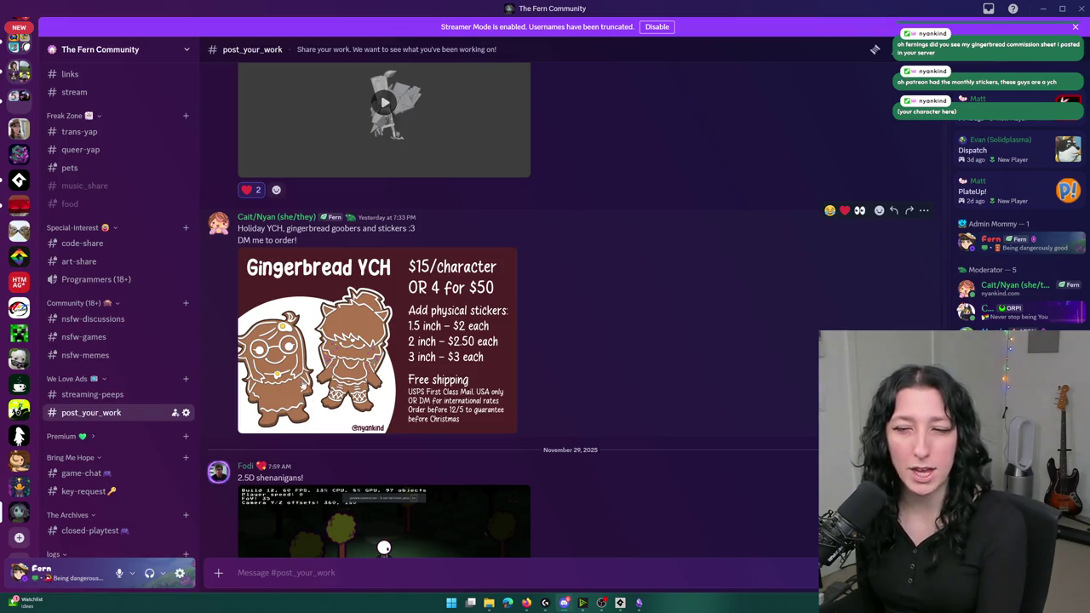
click(299, 381)
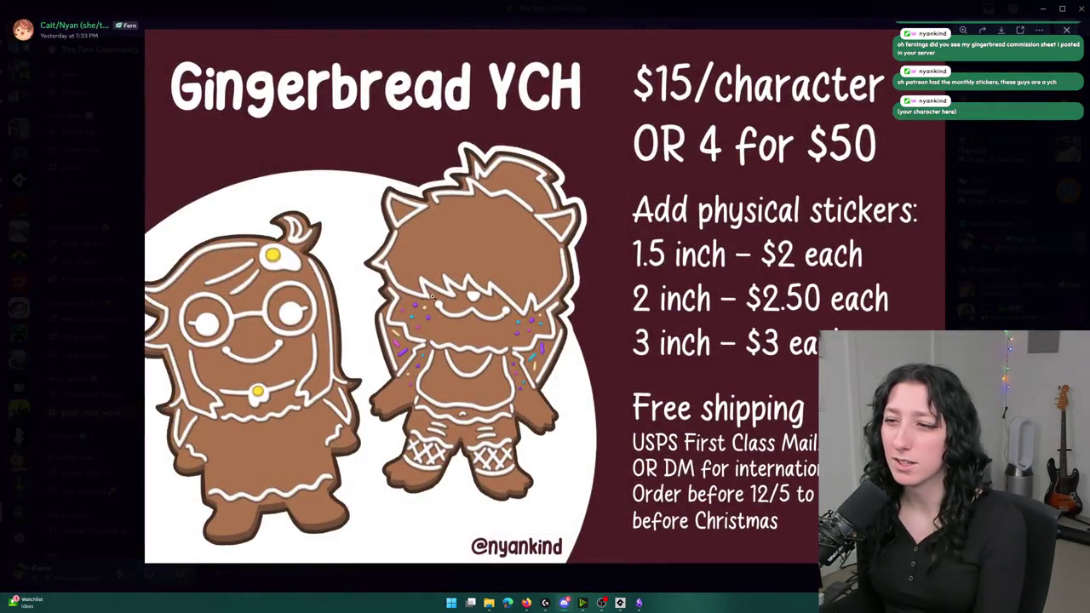
click(467, 253)
click(475, 250)
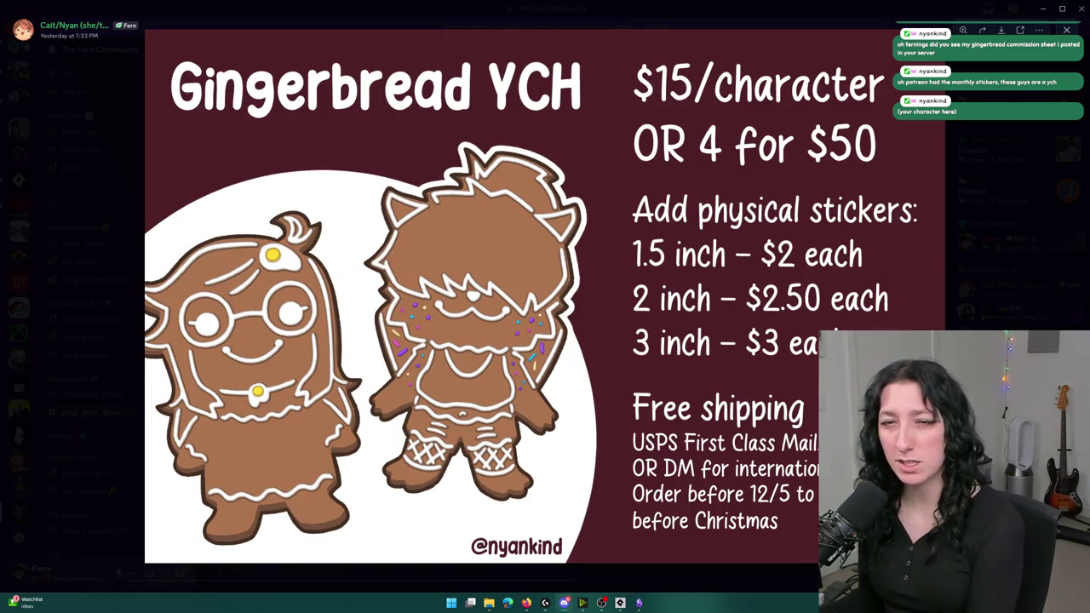
key(Escape)
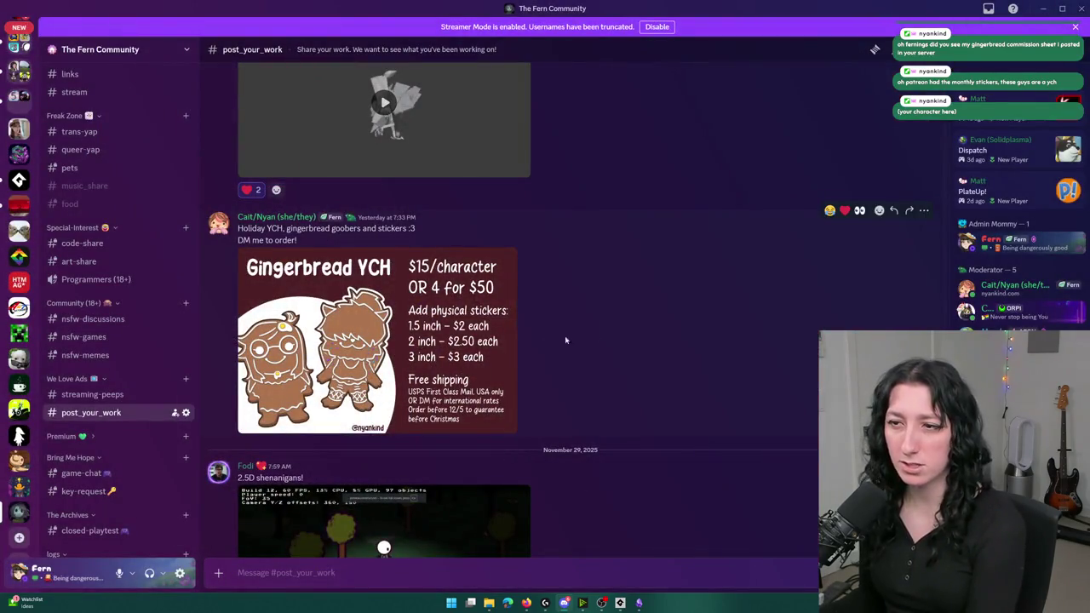
right_click(630, 293)
click(702, 309)
scroll(555, 324, down, 3)
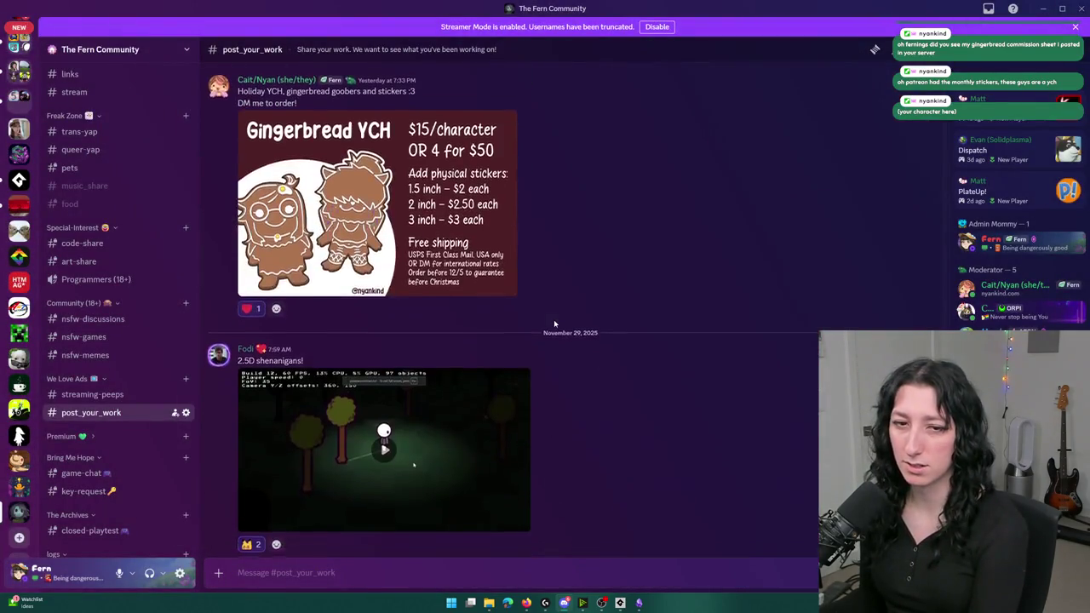
key(alt+Tab)
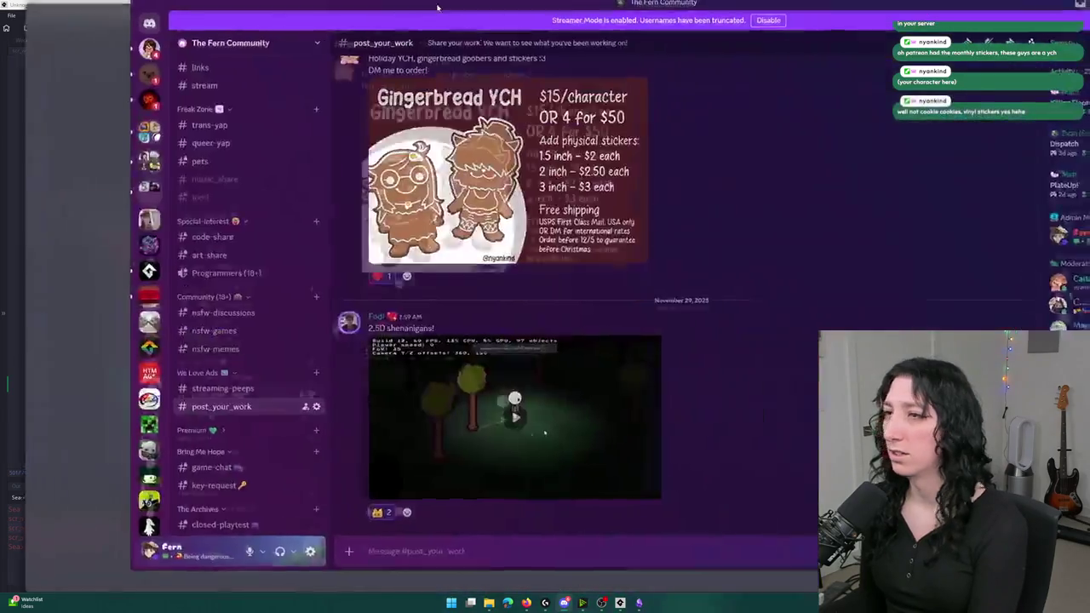
key(alt+Tab)
key(alt+Tab)
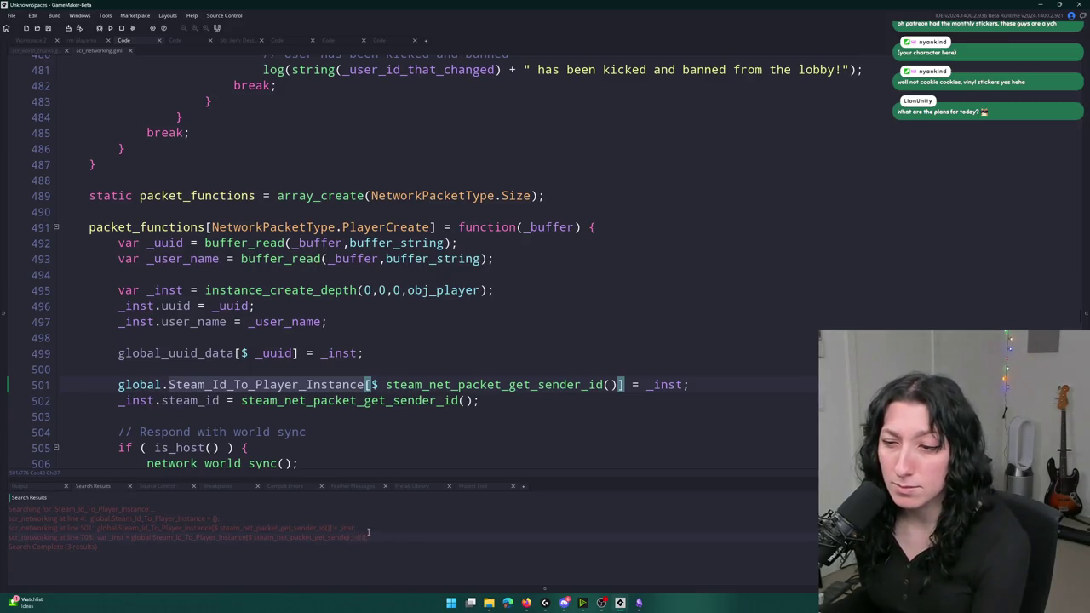
- Find all PlayerItemOutfitUpdate uses from the line 703 handler and open the line 162 sender match
double_click(367, 537)
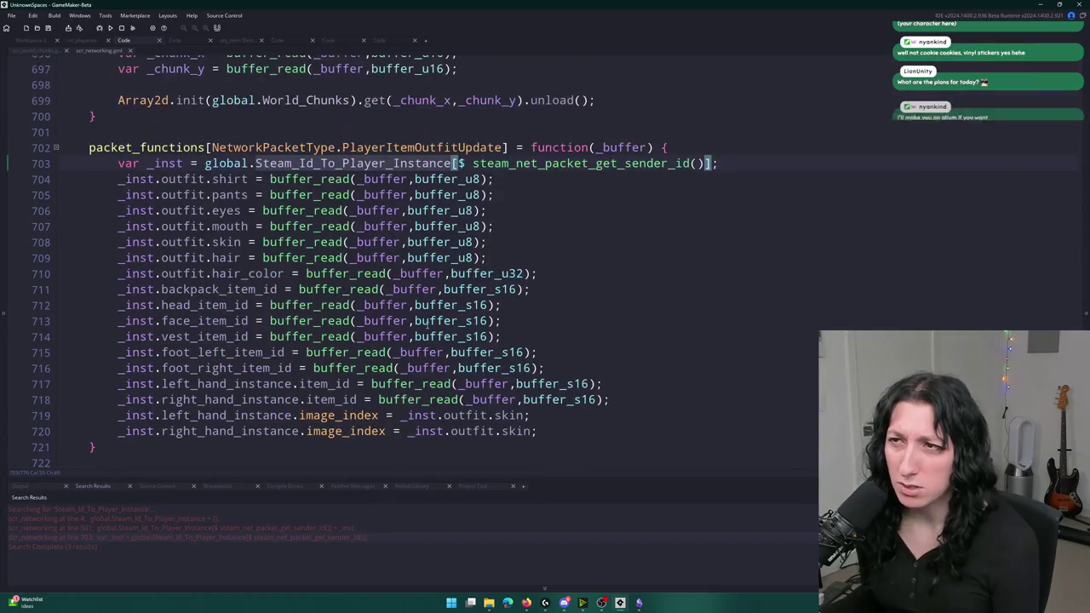
click(508, 148)
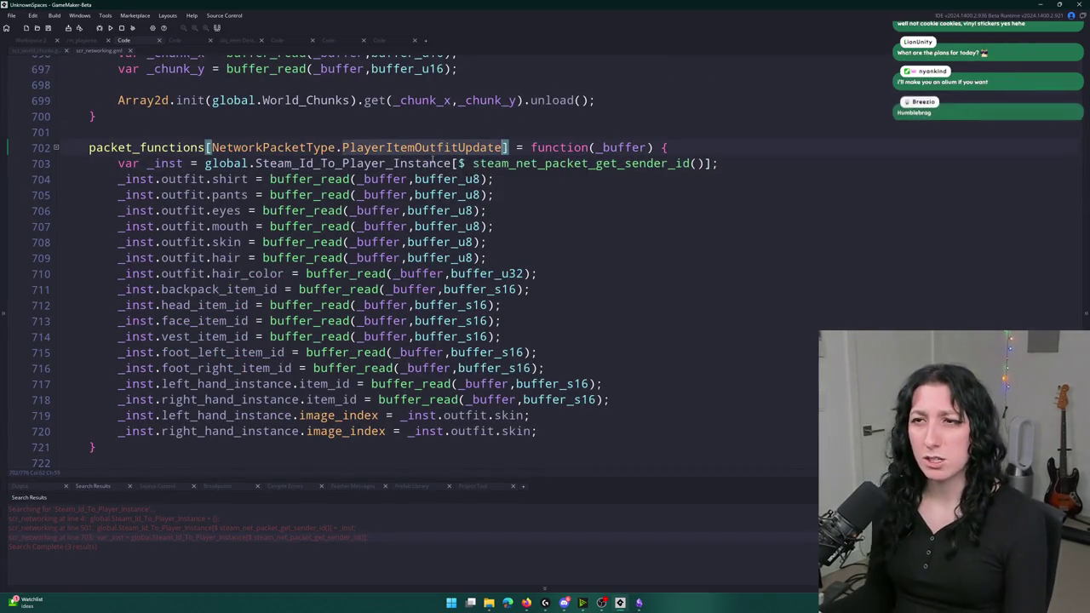
key(ctrl+shift+f)
key(Return)
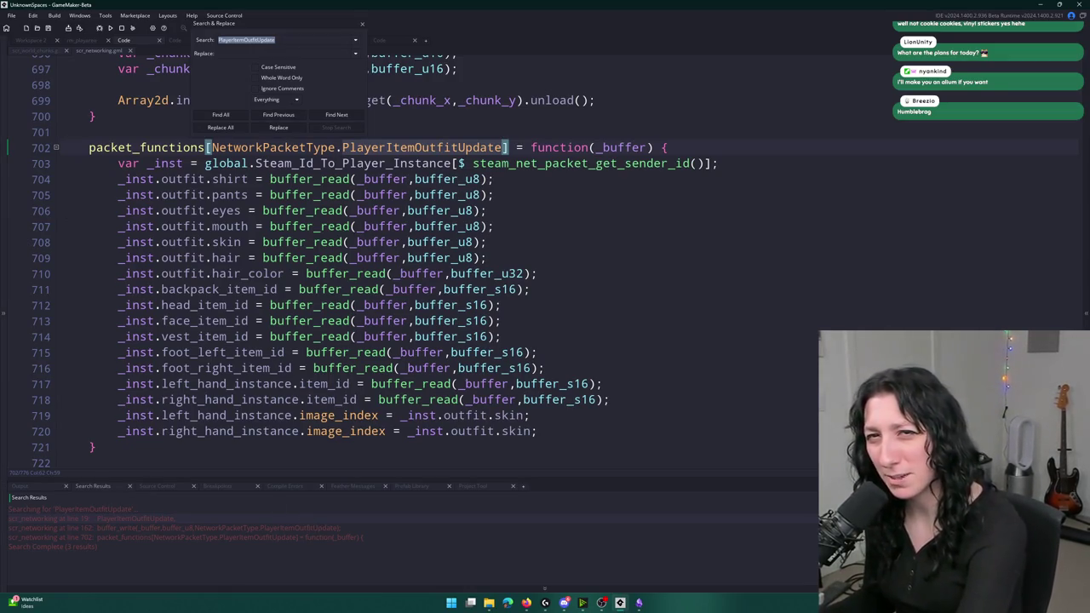
click(146, 529)
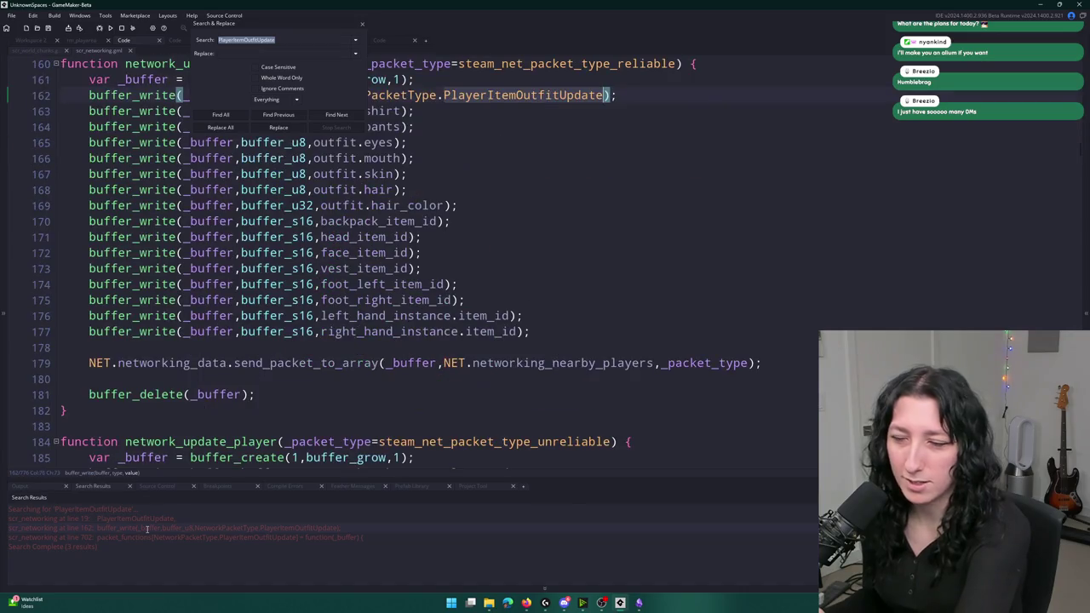
click(582, 603)
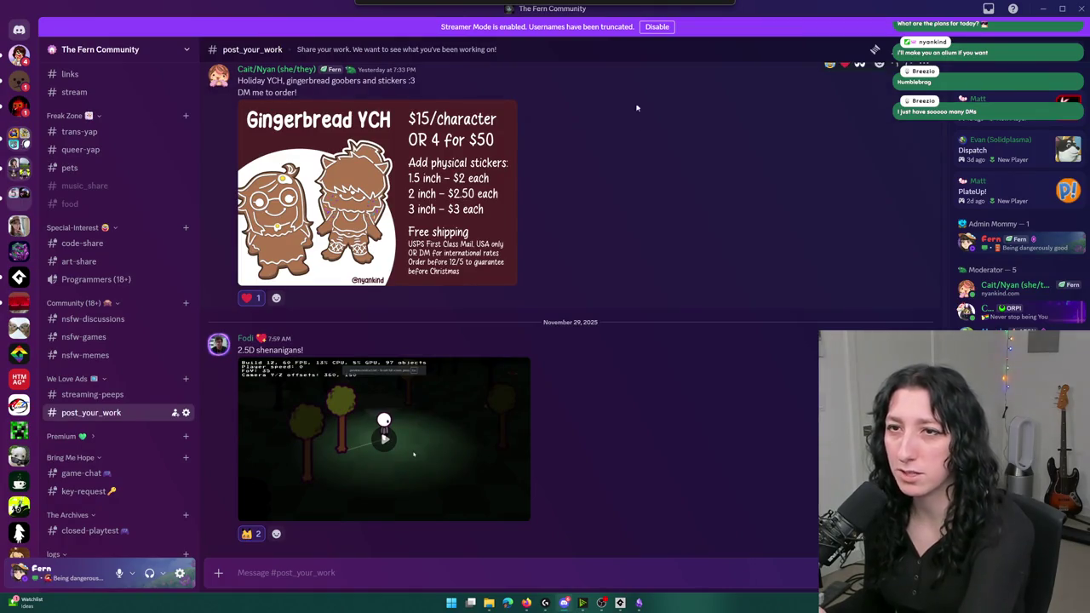
key(alt+Tab)
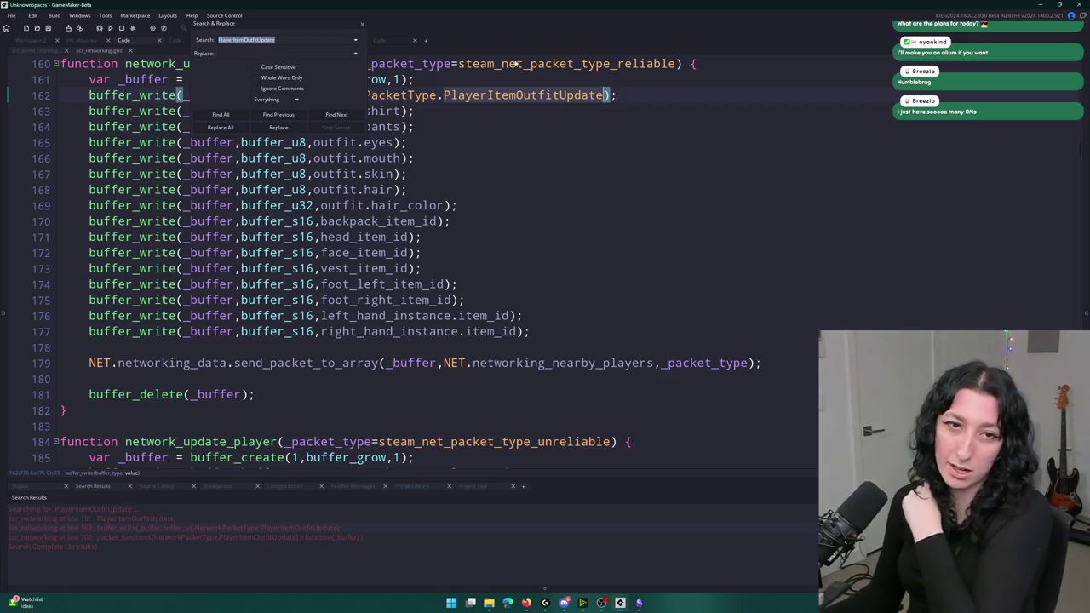
- Cycle through PlayerItemOutfitUpdate matches in scr_networking and settle on the line 702 handler
click(362, 24)
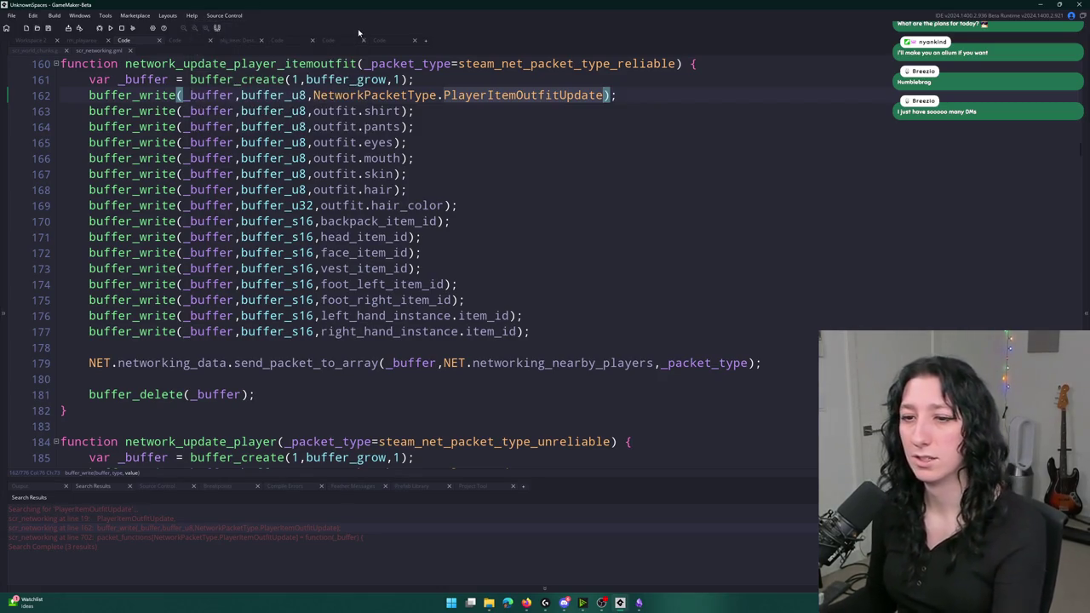
scroll(547, 197, up, 1)
click(548, 239)
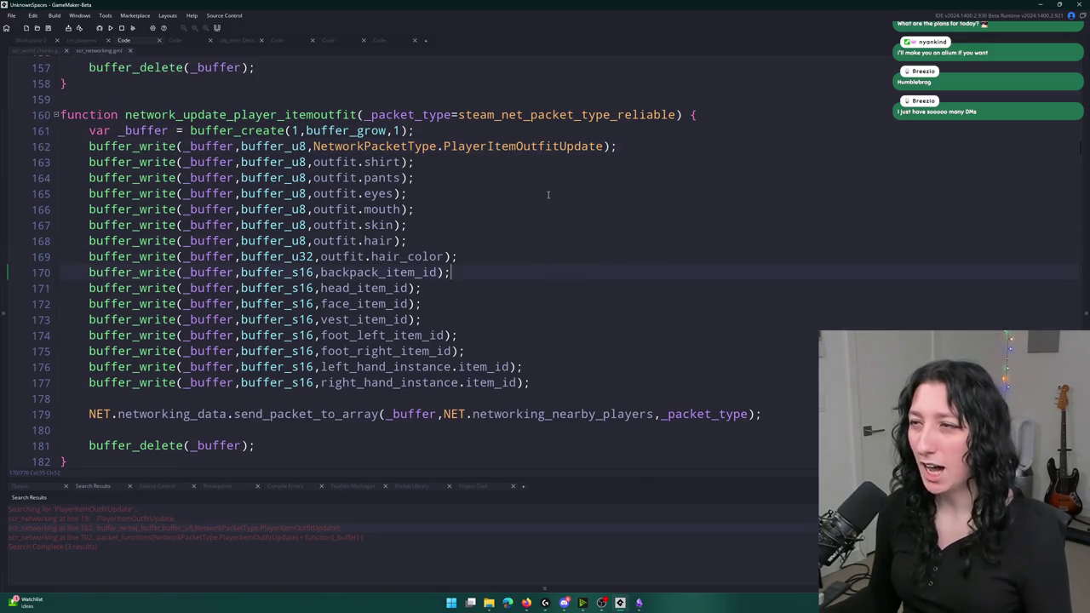
double_click(554, 146)
key(ctrl+f)
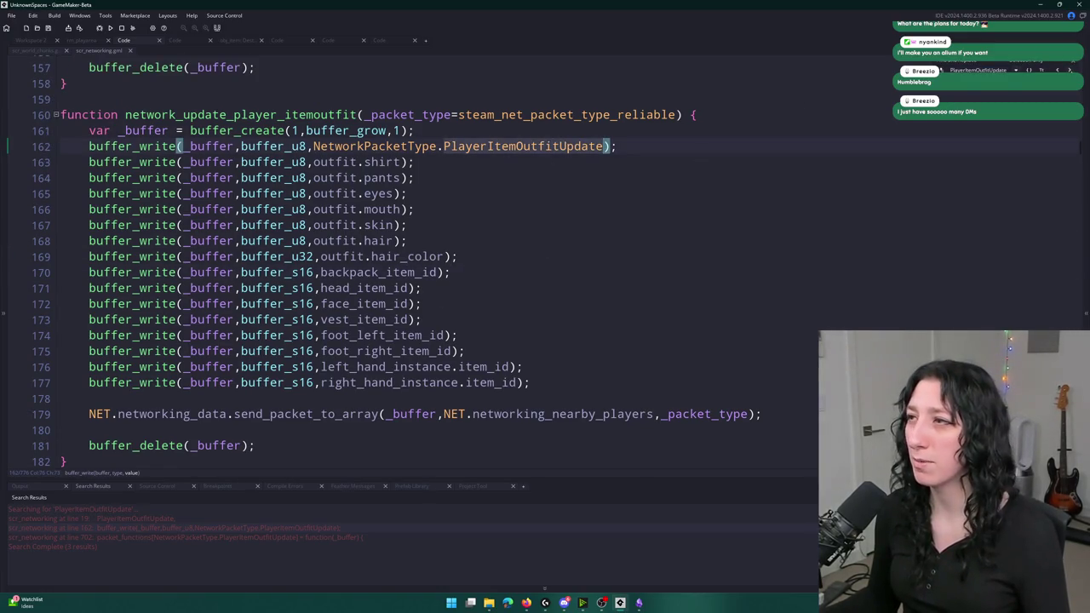
key(Return)
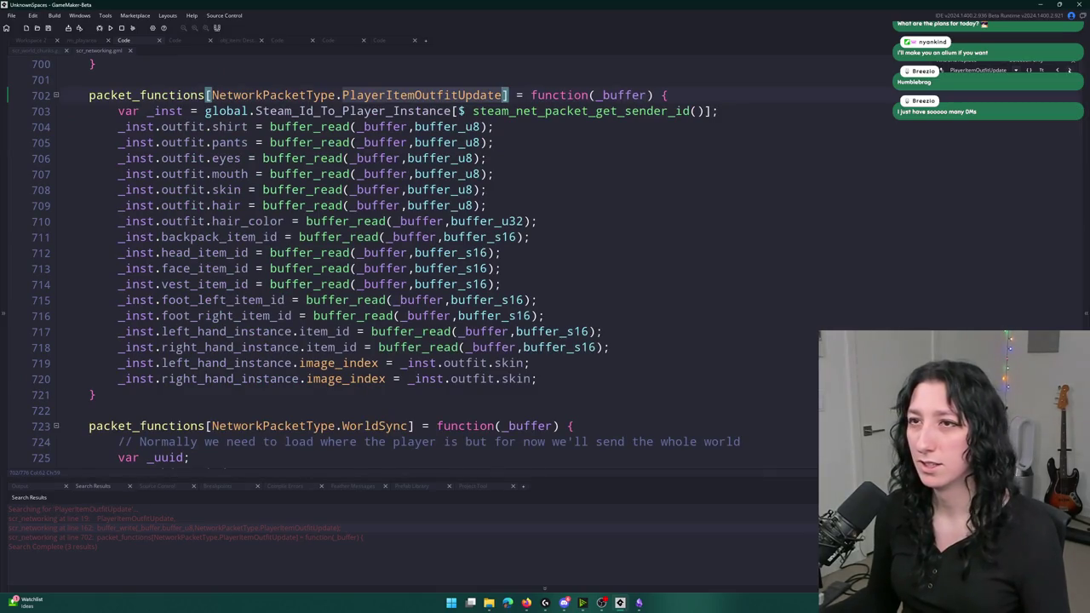
key(Return)
key(Return)
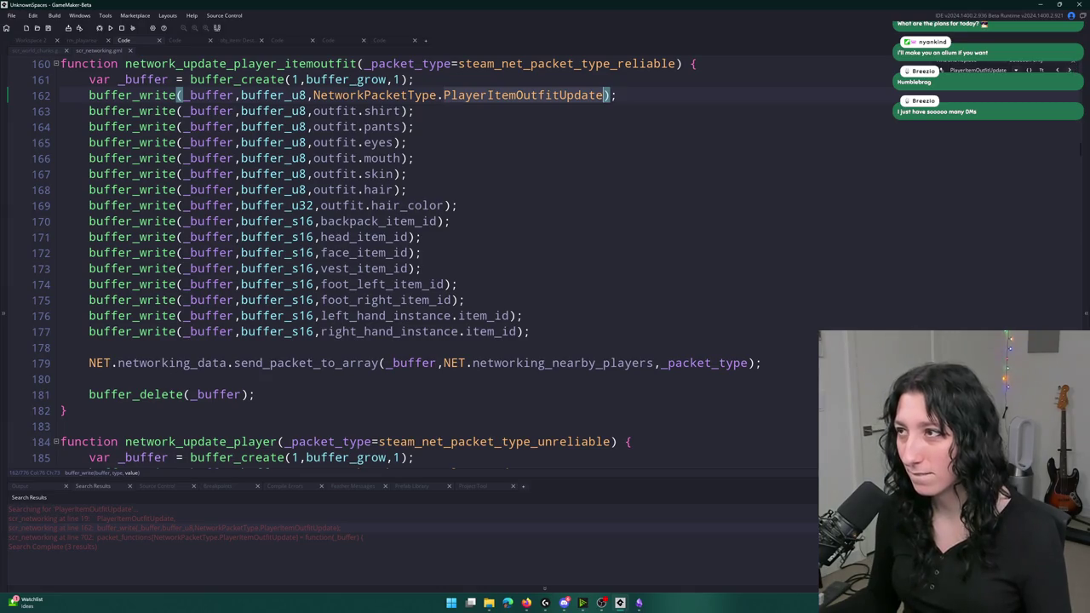
key(F3)
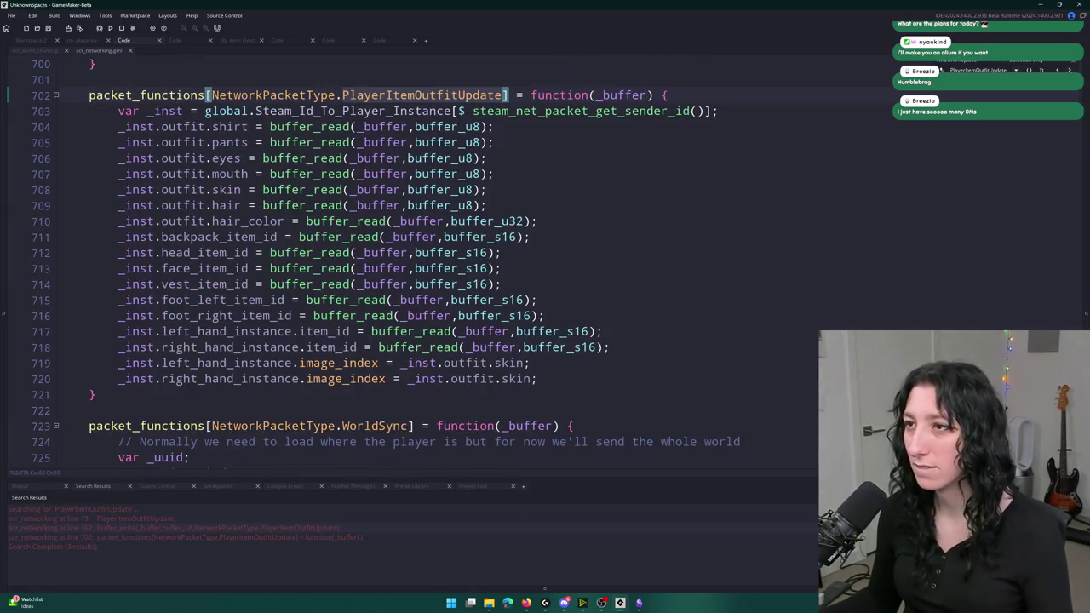
click(1071, 65)
click(718, 111)
key(Down)
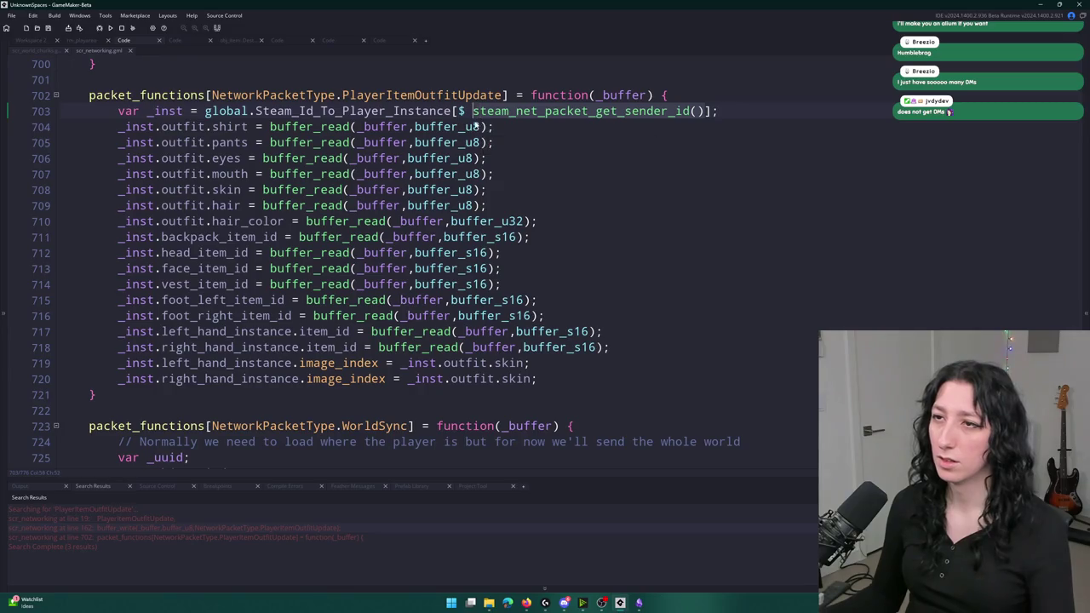
click(793, 114)
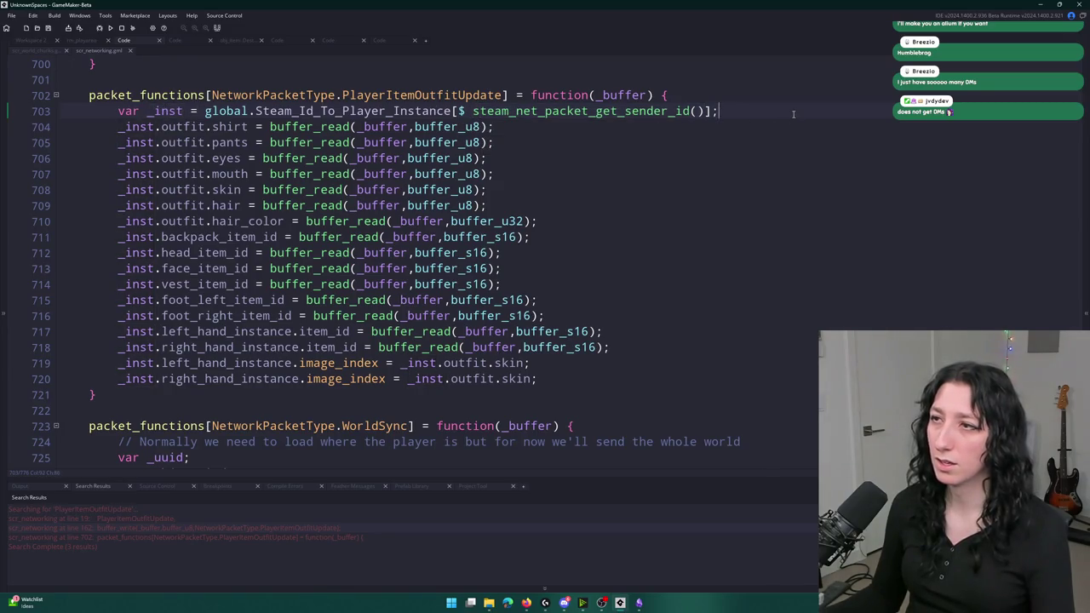
- Enclose lines 705–721 in an indented 'with ( _inst ) {' block with a closing brace
key(Return)
text(with ( _inst ) {)
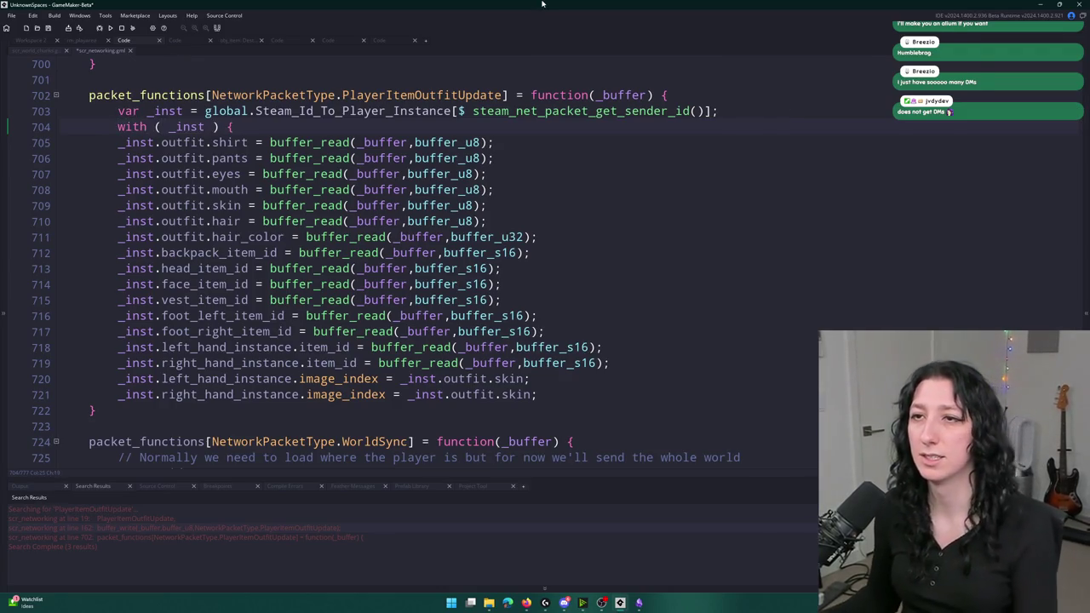
click(554, 397)
key(Return)
text(})
mouse_move(565, 344)
mouse_down()
mouse_move(170, 306)
mouse_move(161, 137)
mouse_move(147, 92)
mouse_move(150, 349)
mouse_up()
key(Tab)
- Delete the '_inst.' prefixes and the stray dot before outfit.skin
key(Delete)
key(Delete)
key(Delete)
double_click(398, 328)
drag(436, 343, 393, 343)
key(Delete)
key(Up)
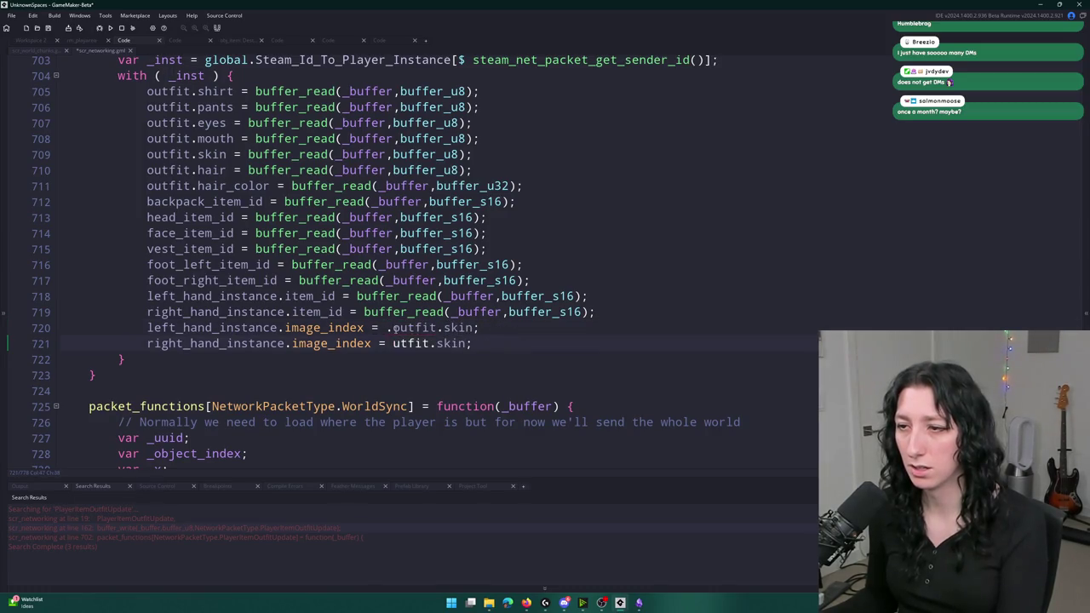
key(BackSpace)
click(607, 257)
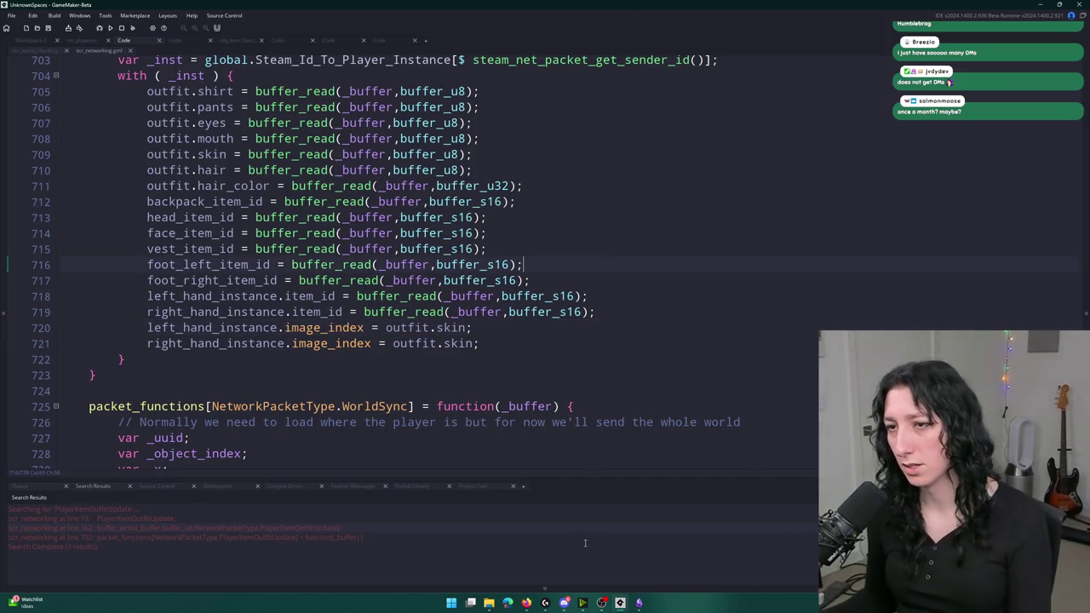
mouse_move(631, 602)
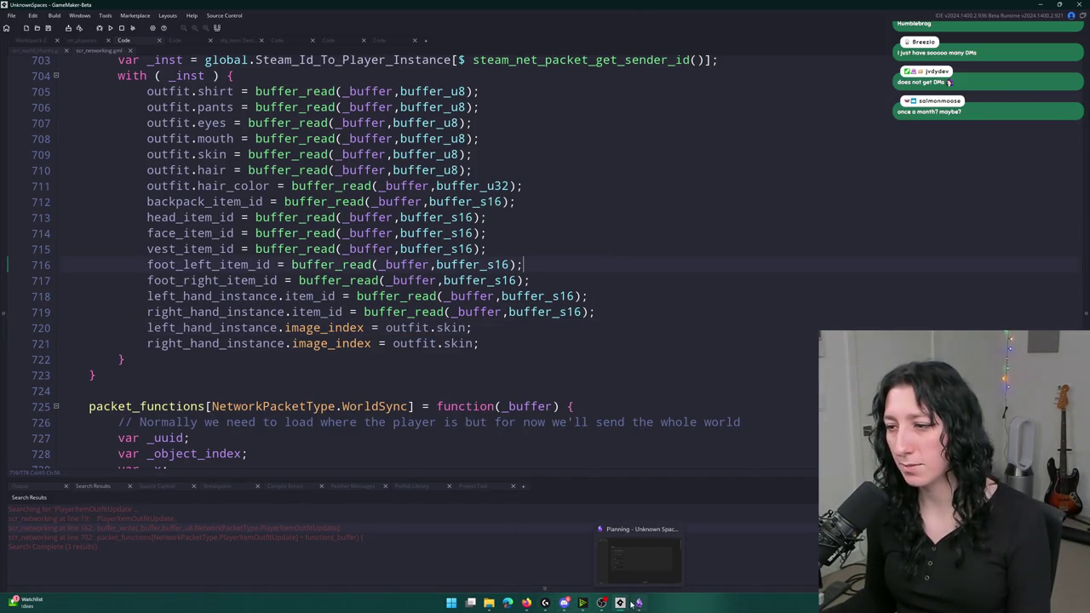
click(451, 603)
- Launch GitHub Desktop and review the diffs, including Create_0.gml, scr_networking.gml and scr_world_chunks.gml
text(g)
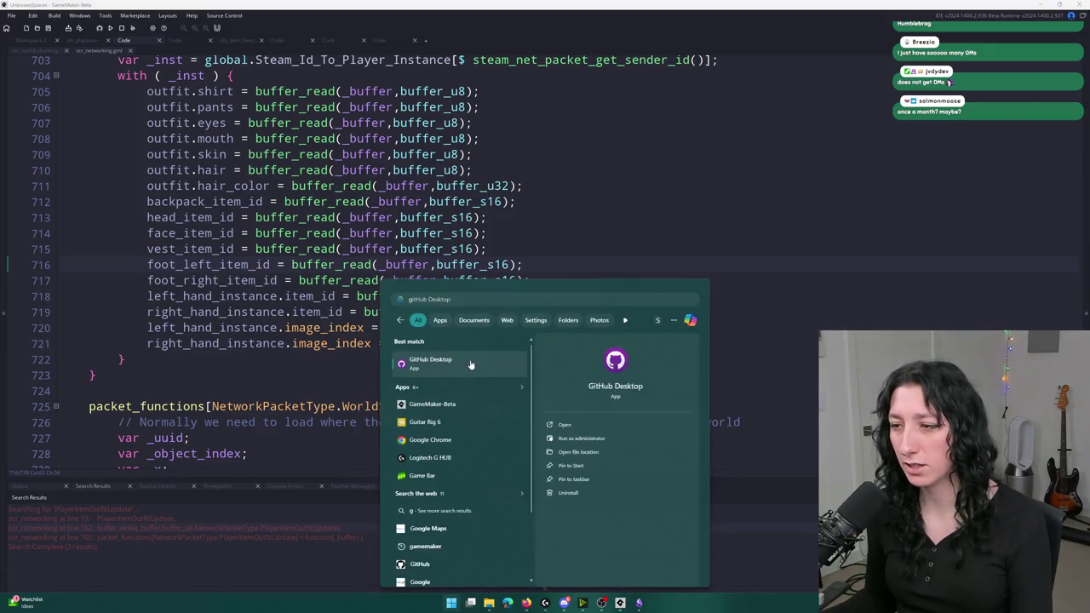
click(466, 365)
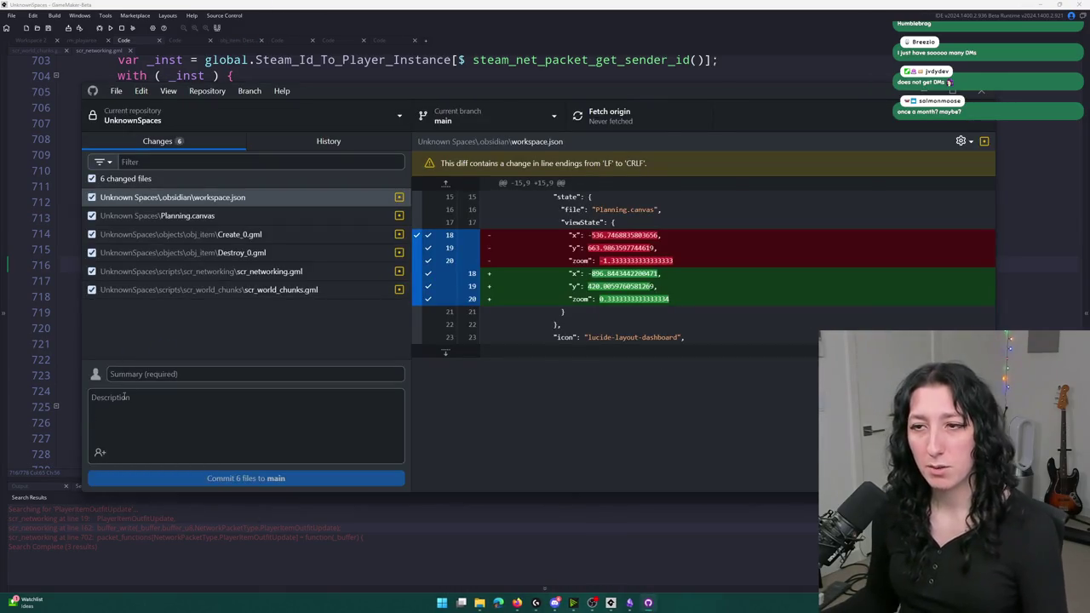
click(176, 369)
click(204, 252)
click(187, 215)
click(196, 235)
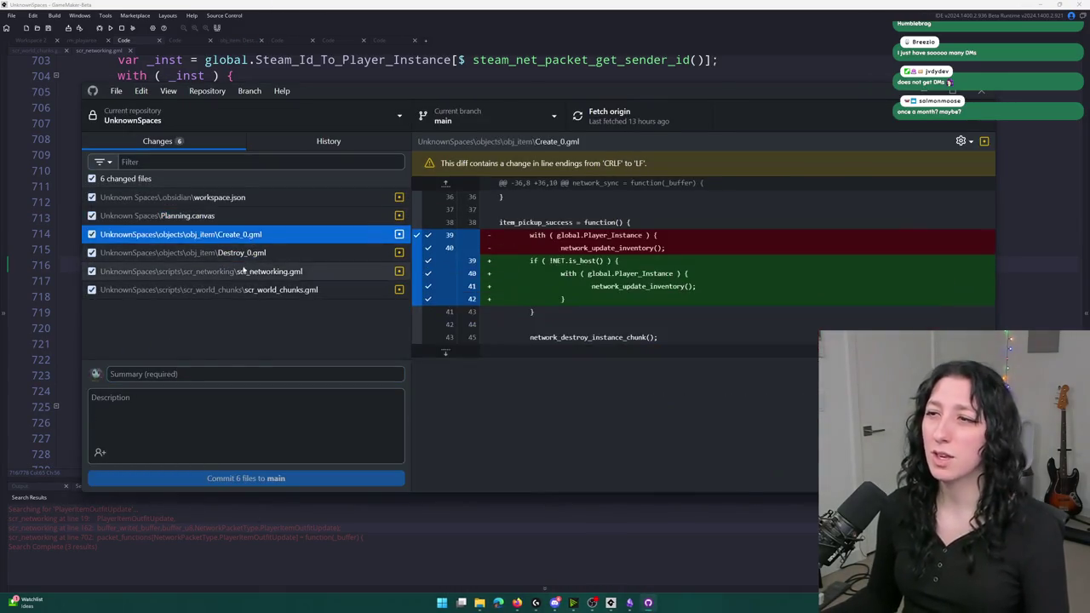
click(213, 271)
click(222, 291)
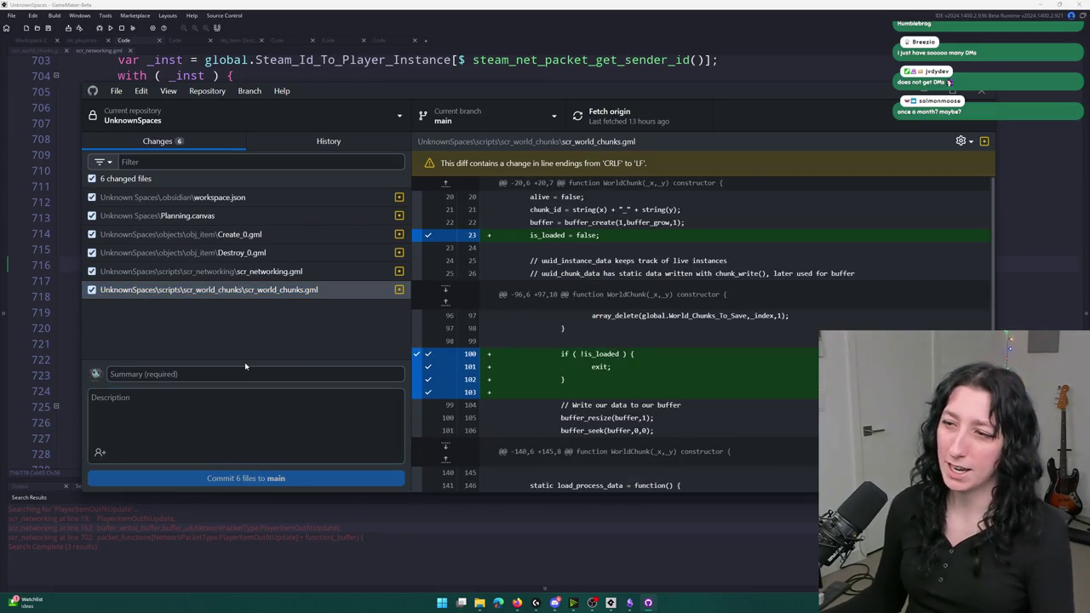
- Commit the six changed files to main with summary 'Test' and push to origin
click(246, 372)
scroll(567, 320, down, 5)
text(Test)
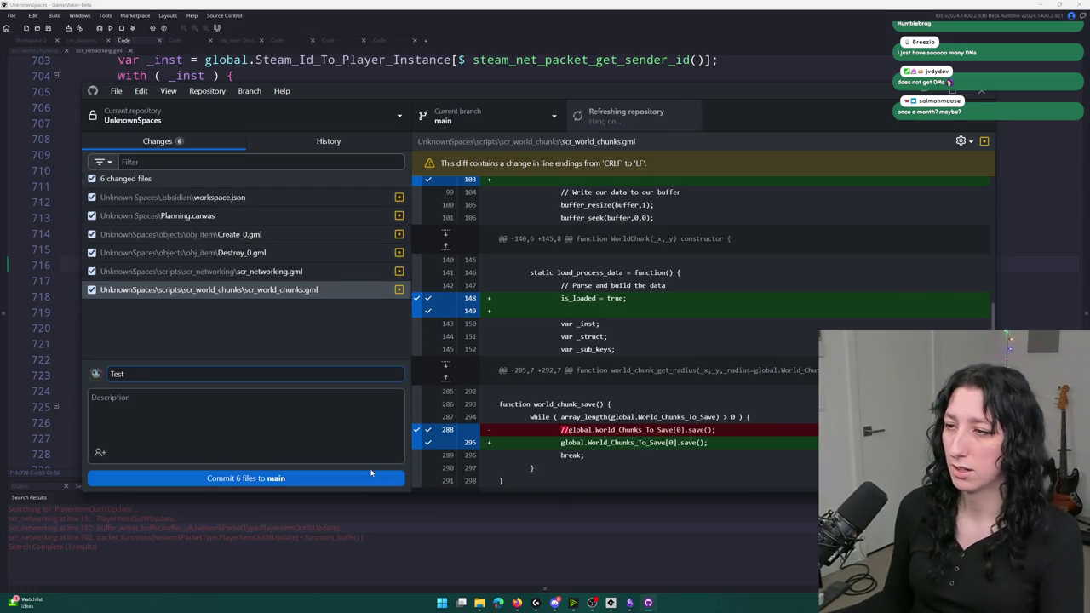
click(364, 475)
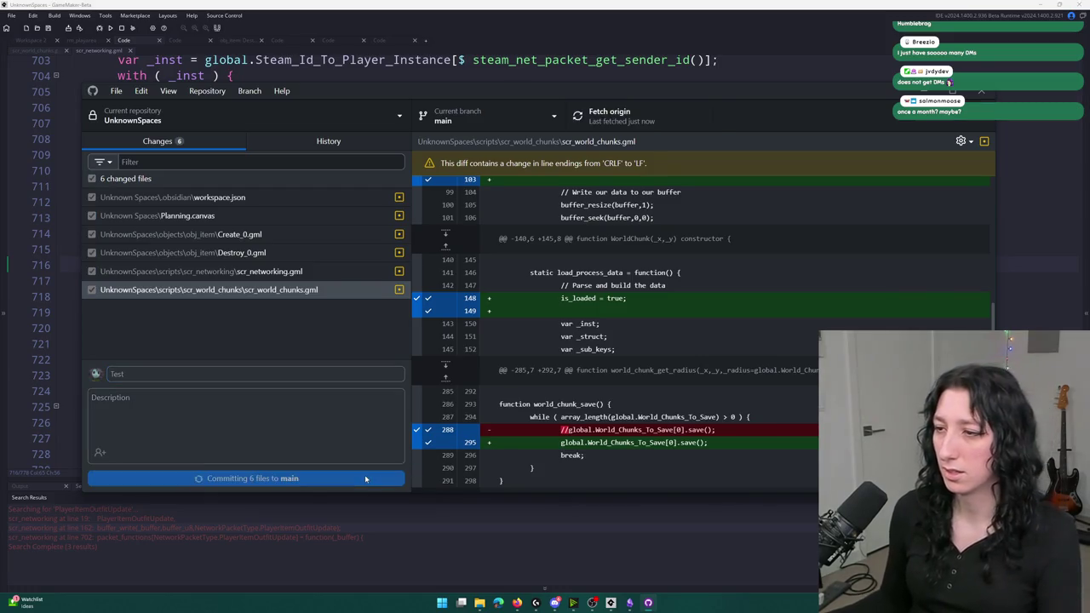
click(619, 121)
click(630, 4)
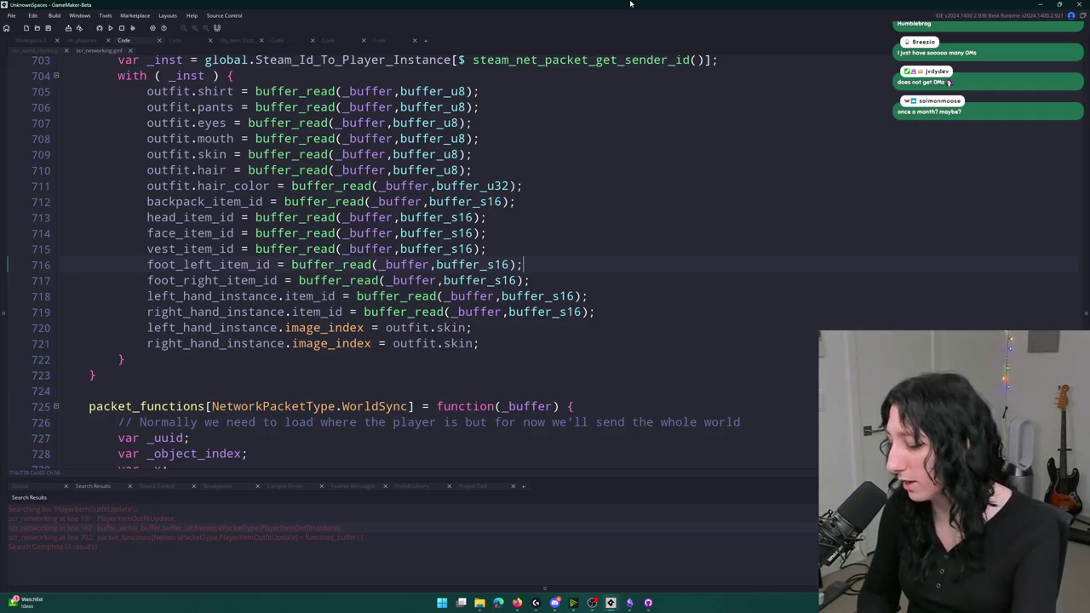
- Build and launch UnknownSpaces so the Binkus Game main menu appears
click(112, 29)
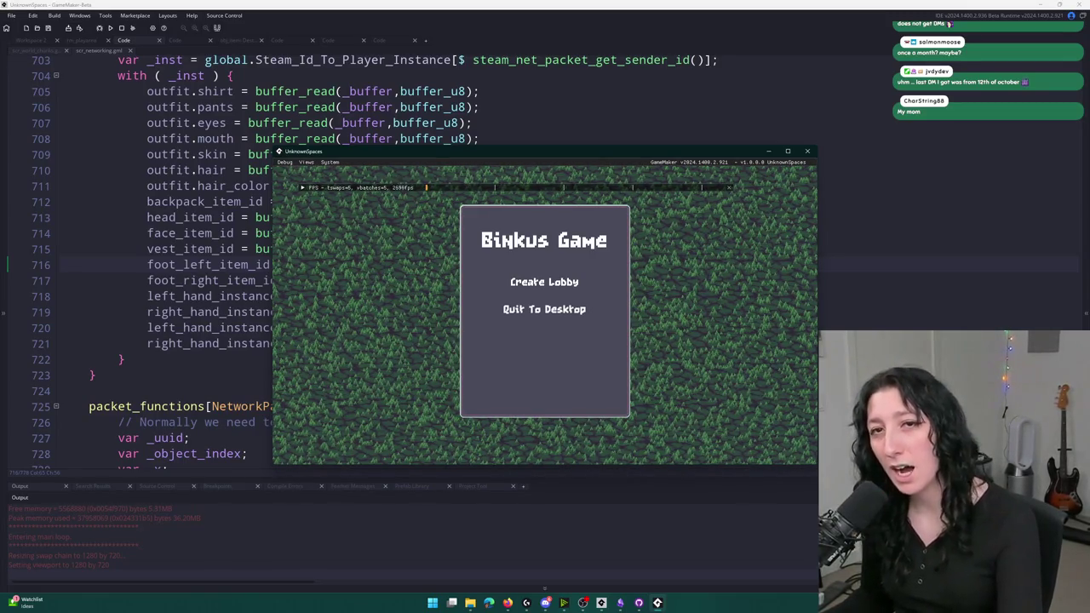
- Maximize the game window and host a new lobby, dismissing the friend invite overlay
mouse_move(372, 148)
mouse_down()
mouse_move(389, 3)
mouse_move(409, 2)
mouse_up()
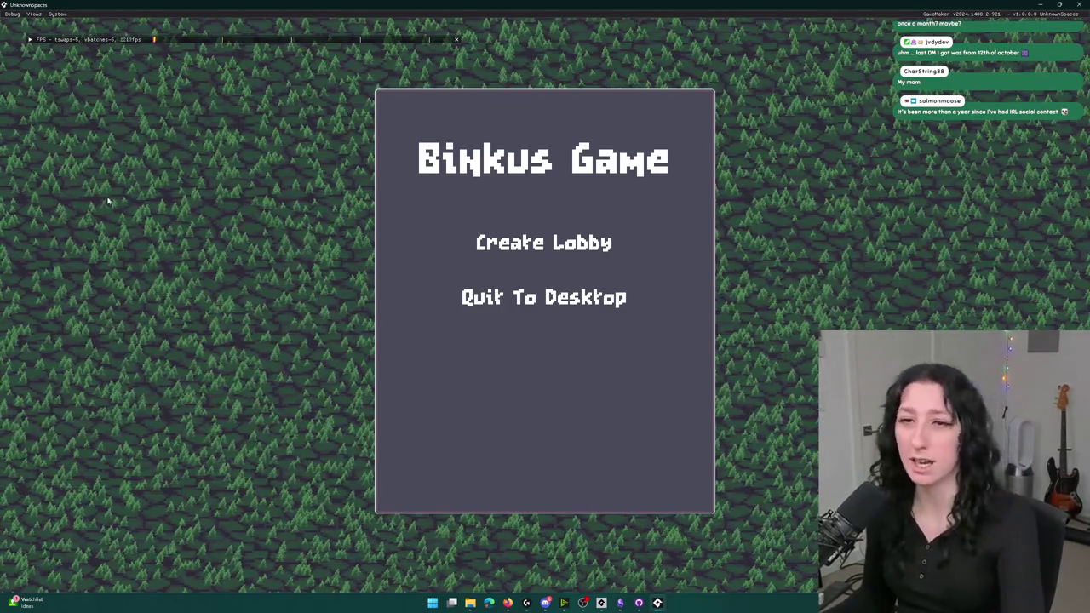
click(518, 245)
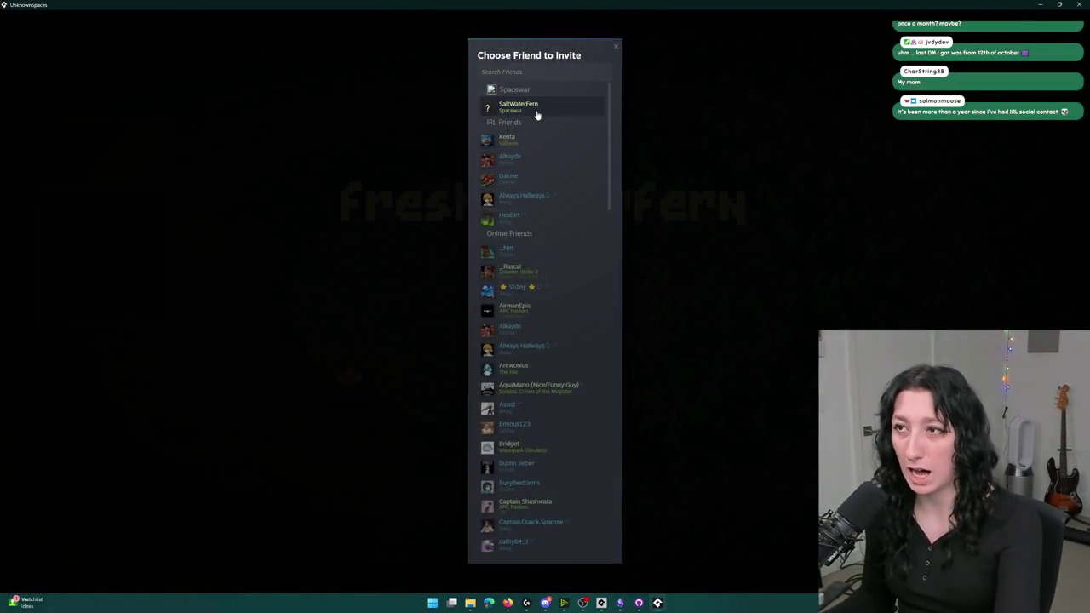
click(536, 113)
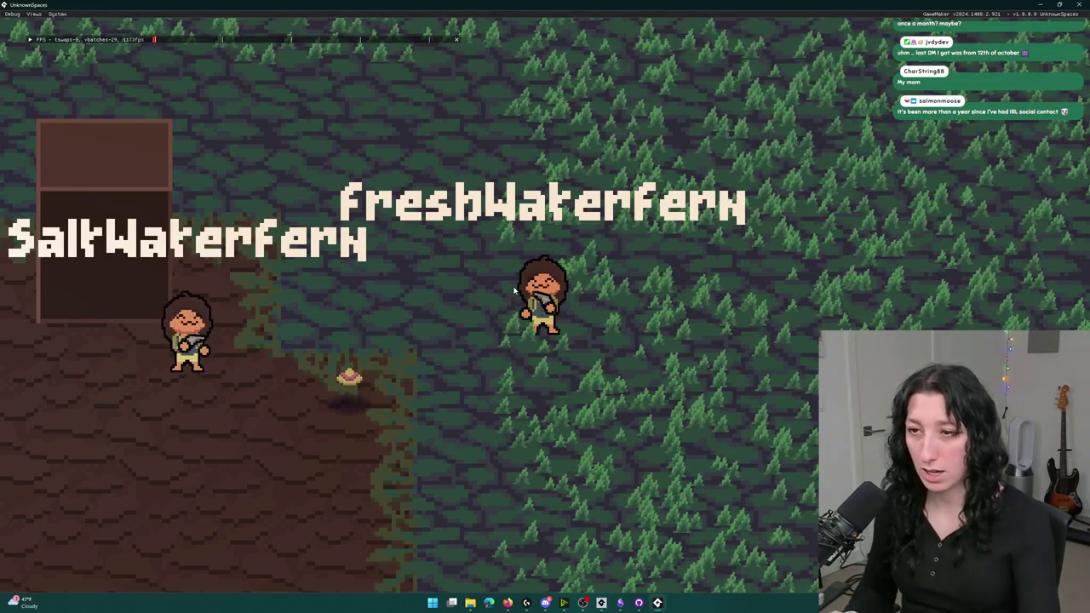
- Move the weapon into the left hand slot and walk the character around
key(i)
drag(605, 211, 482, 212)
key(i)
key(s)
key(w)
key(a)
- Stow the weapon in the inventory grid, walk around again, then switch to Discord
key(i)
mouse_move(482, 212)
mouse_down()
mouse_move(605, 212)
mouse_move(308, 341)
mouse_move(482, 212)
mouse_up()
key(i)
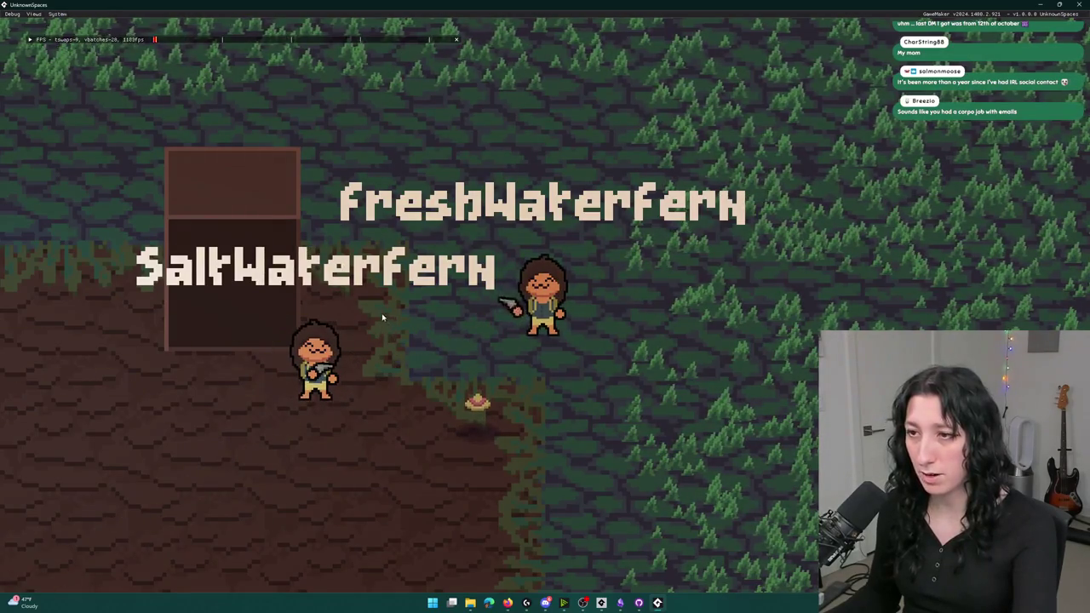
key(d)
key(s)
key(a)
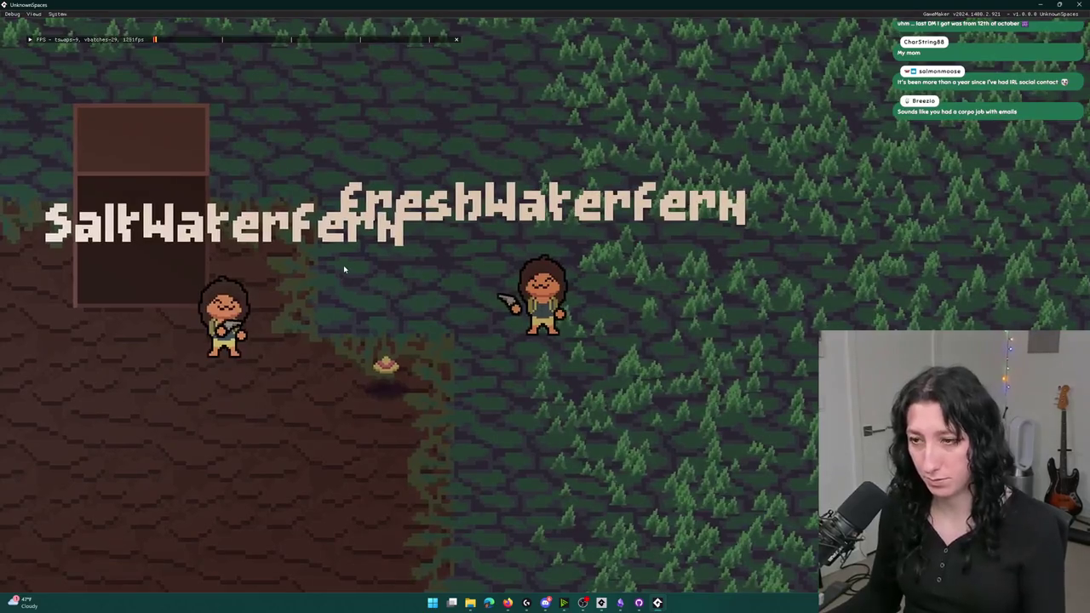
key(d)
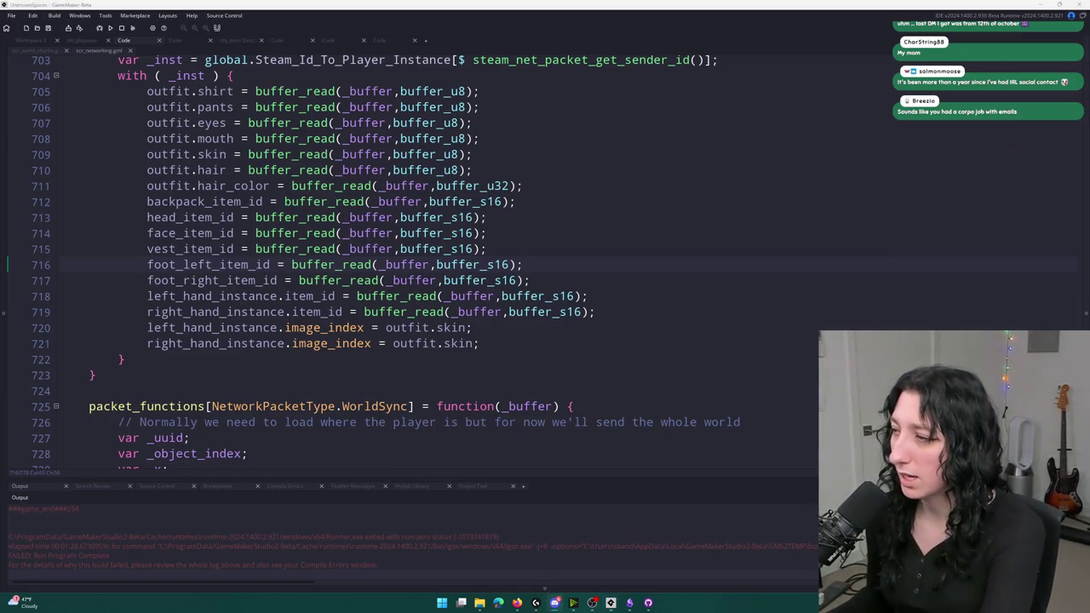
key(alt+Tab)
scroll(119, 298, up, 5)
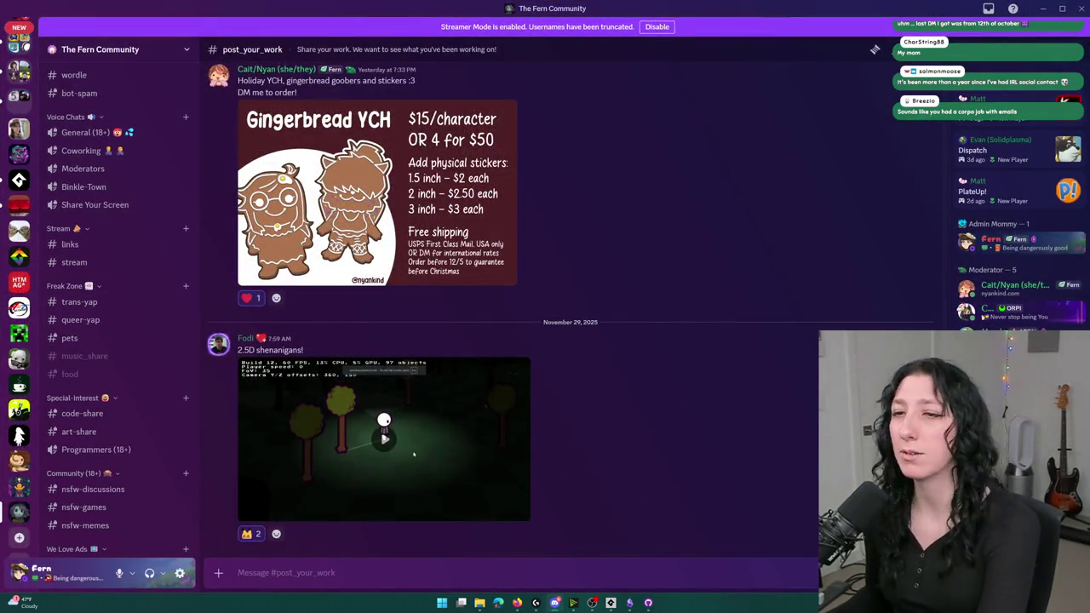
scroll(119, 357, up, 3)
click(97, 130)
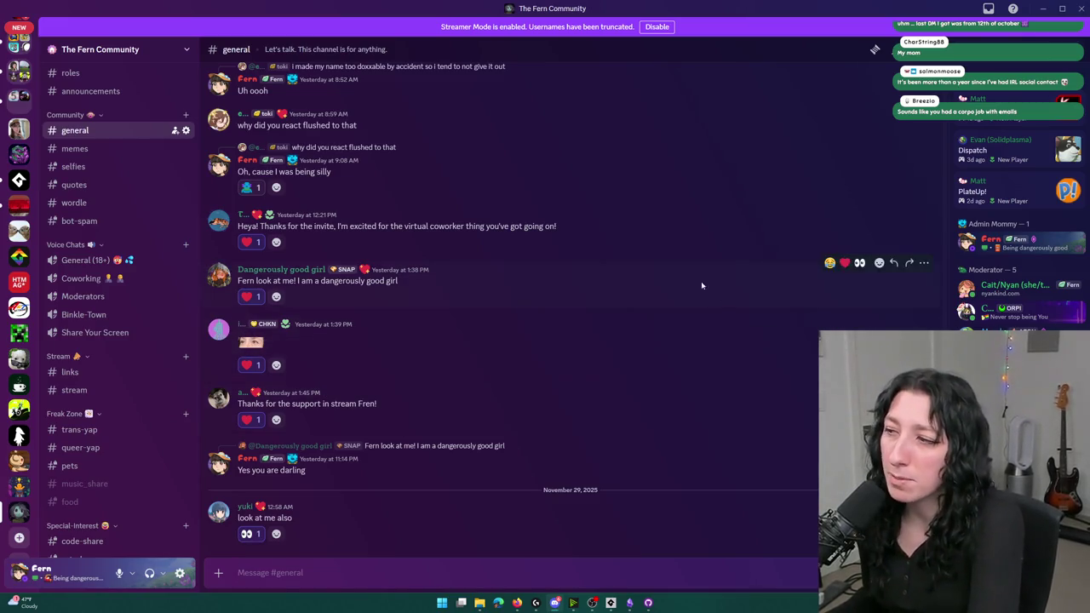
key(super+Down)
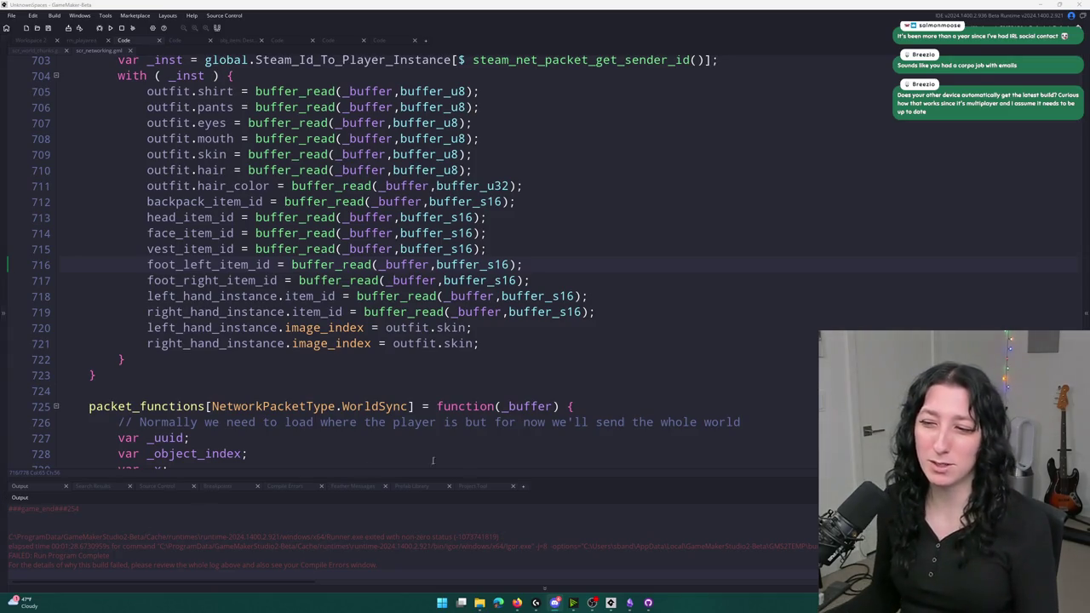
click(648, 602)
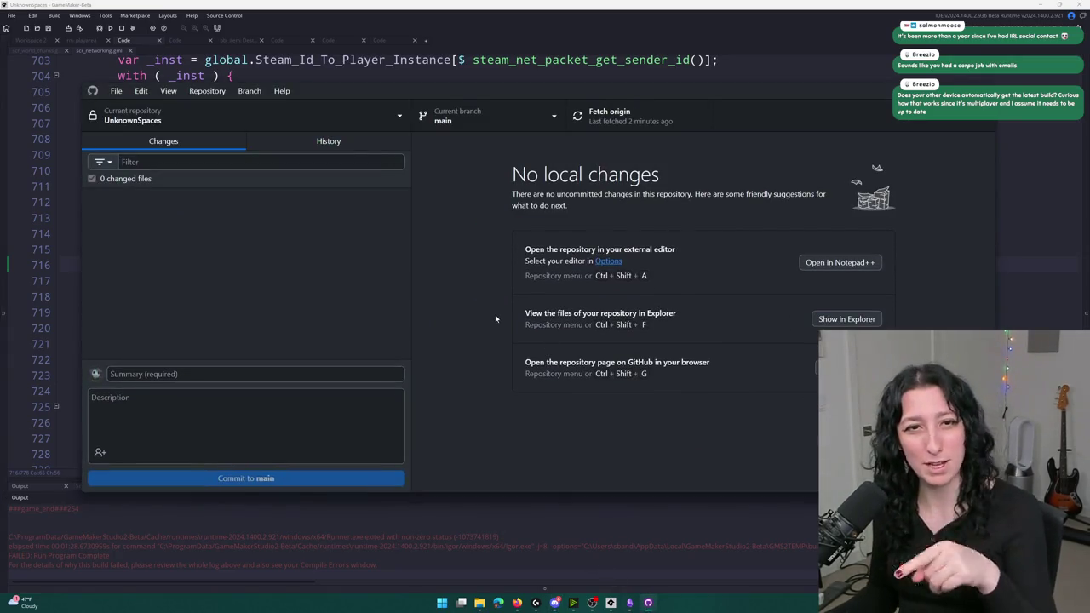
click(328, 141)
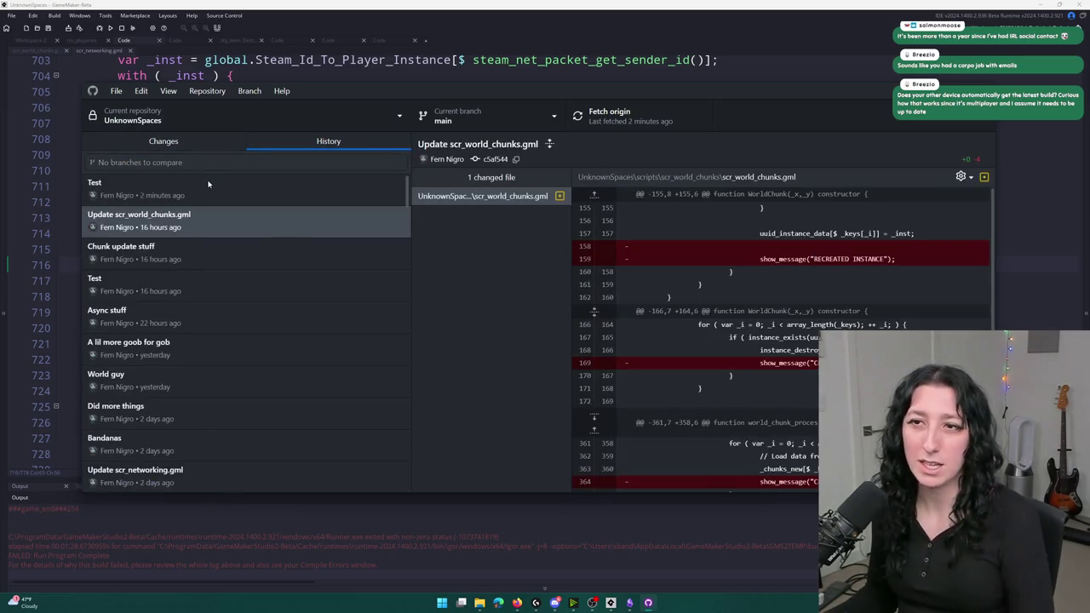
click(217, 145)
click(269, 136)
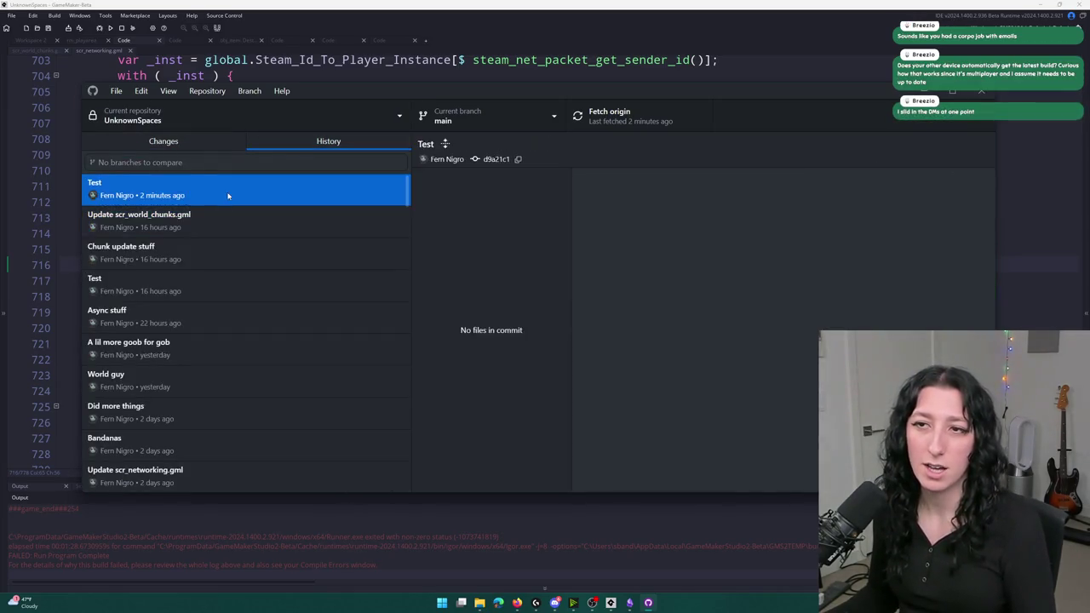
click(220, 253)
click(247, 223)
click(298, 4)
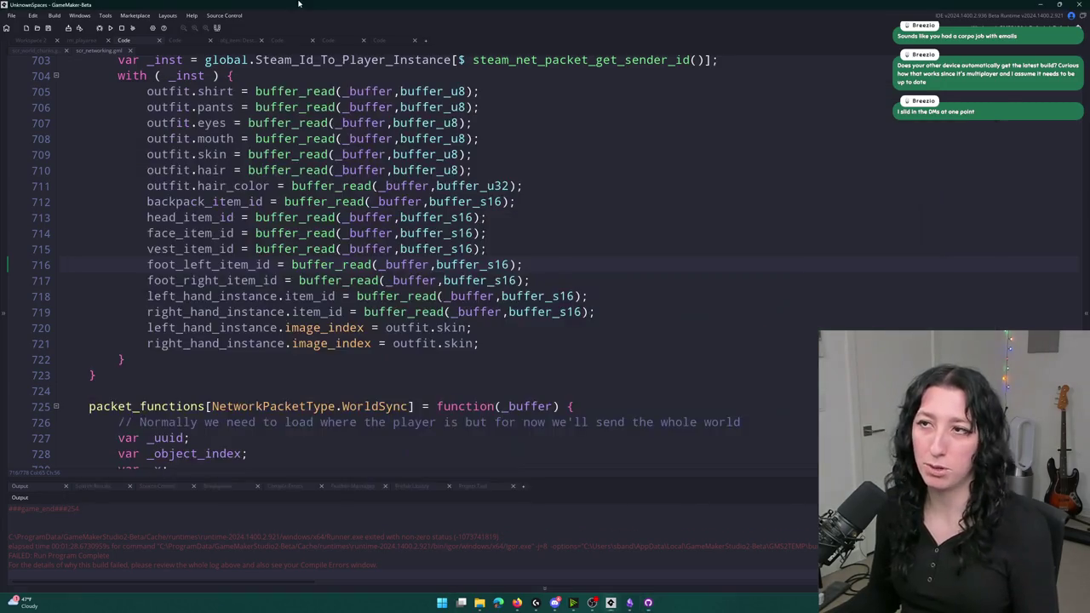
click(482, 137)
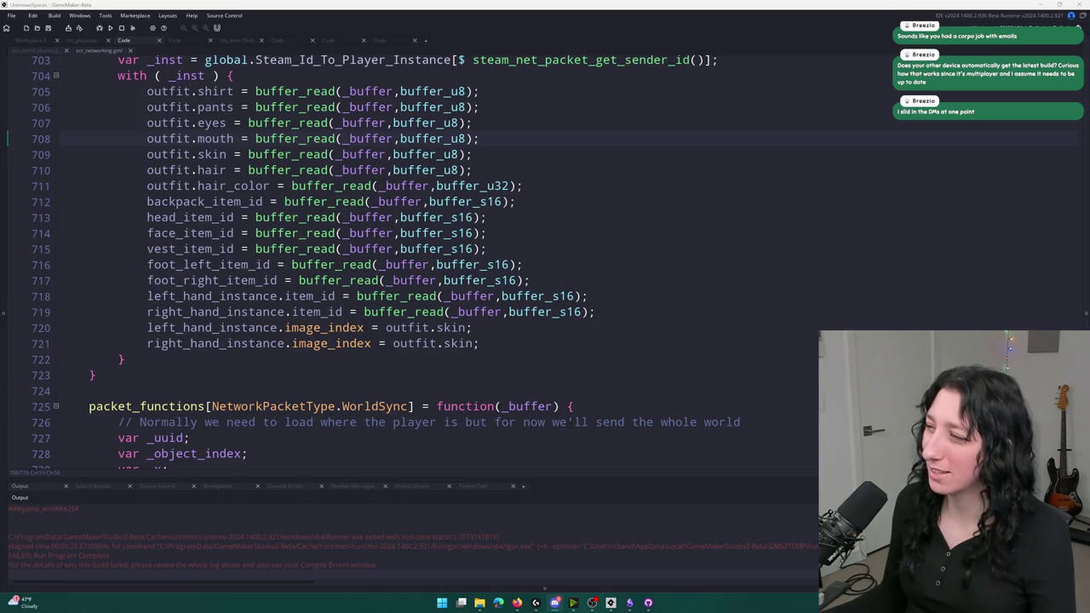
key(alt+Tab)
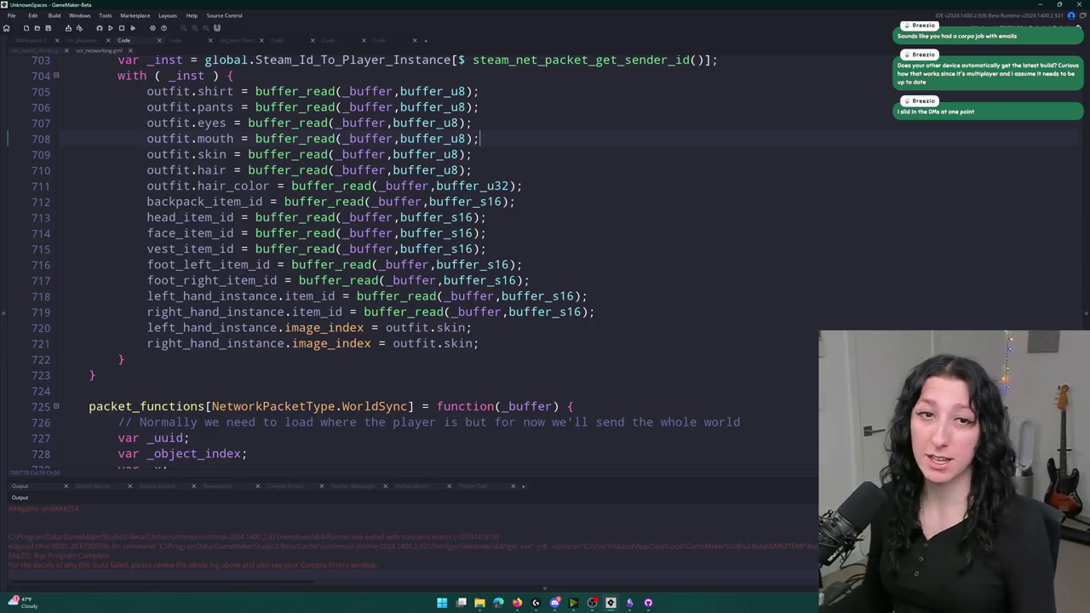
mouse_move(260, 117)
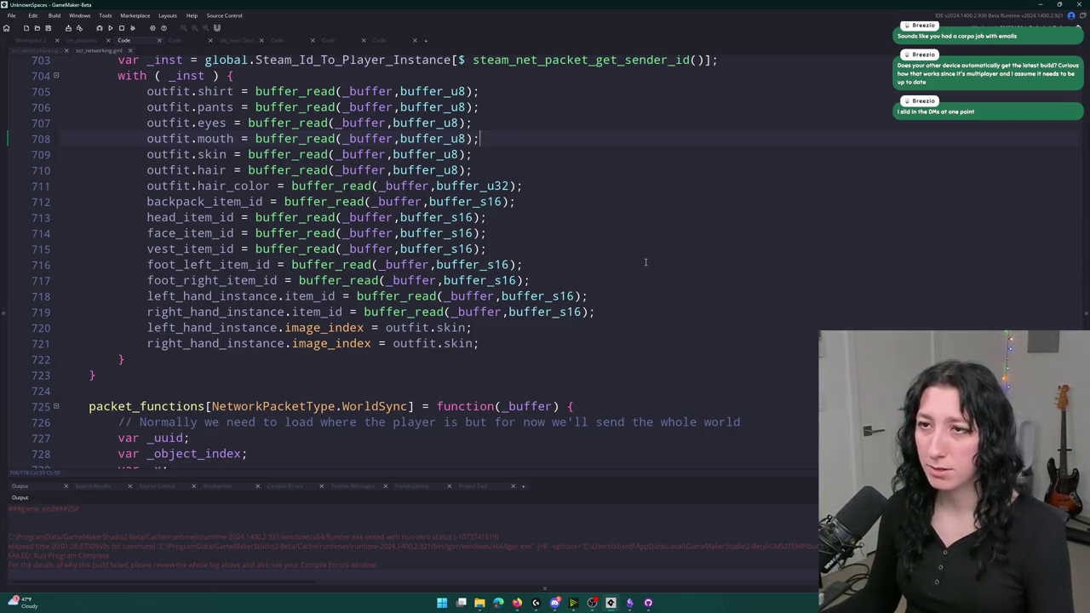
scroll(596, 247, up, 3)
- Inspect Steam_Id_To_Player_Instance in the PlayerItemOutfitUpdate handler around lines 702-703
click(540, 218)
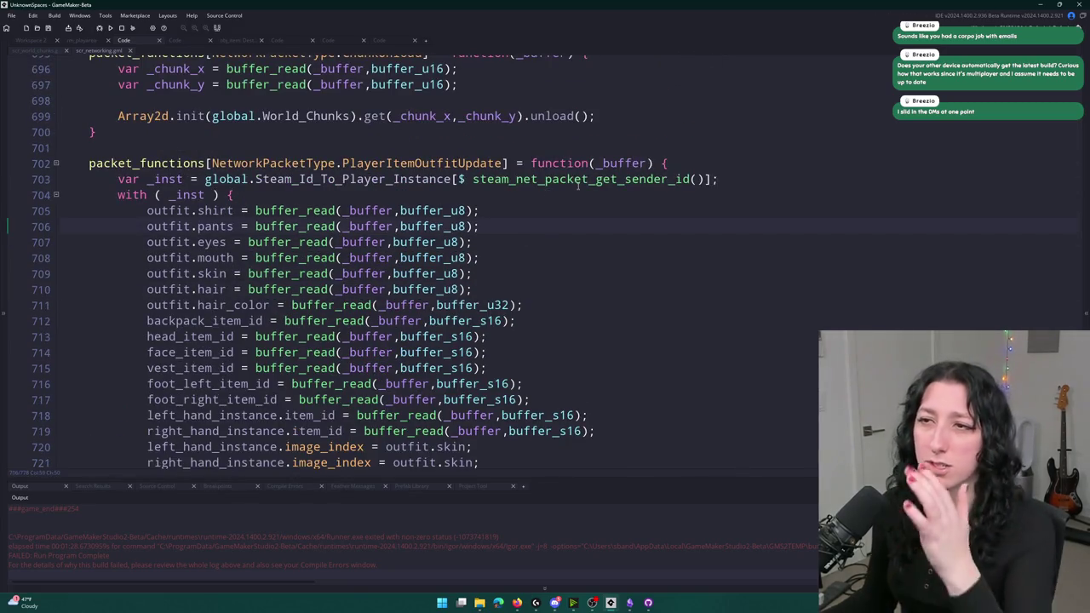
click(450, 179)
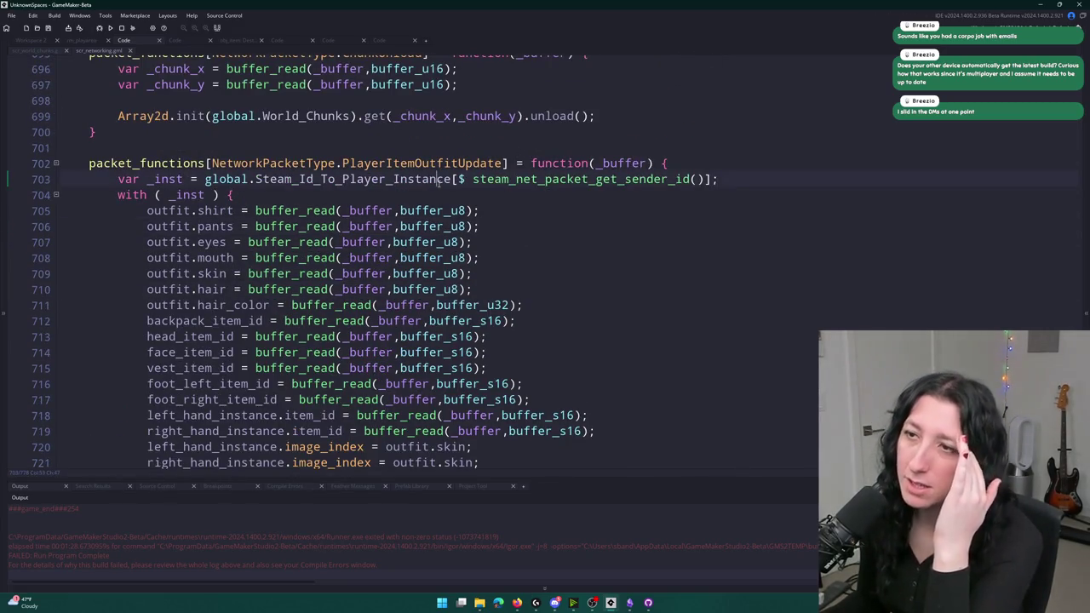
click(102, 487)
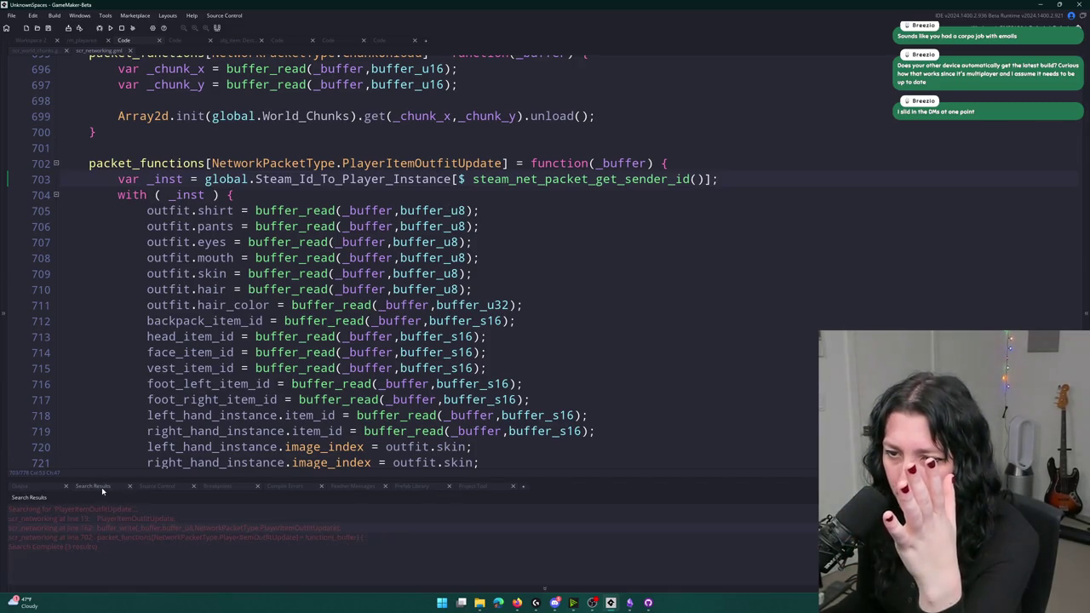
double_click(257, 538)
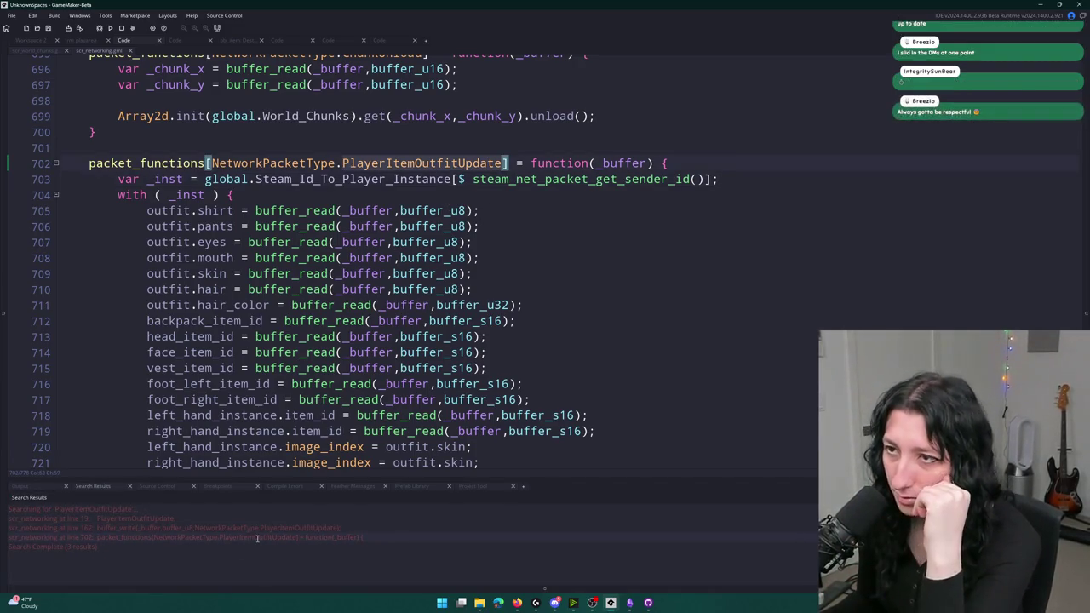
click(430, 180)
- Search for every use of Steam_Id_To_Player_Instance and jump to the line 501 match
key(ctrl+f)
key(Return)
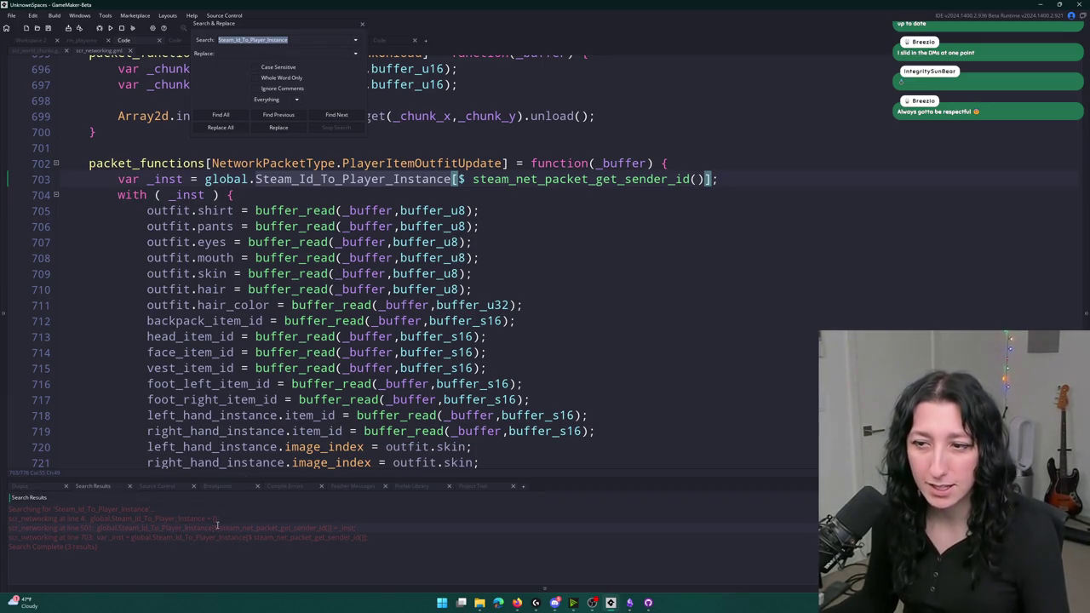
double_click(217, 527)
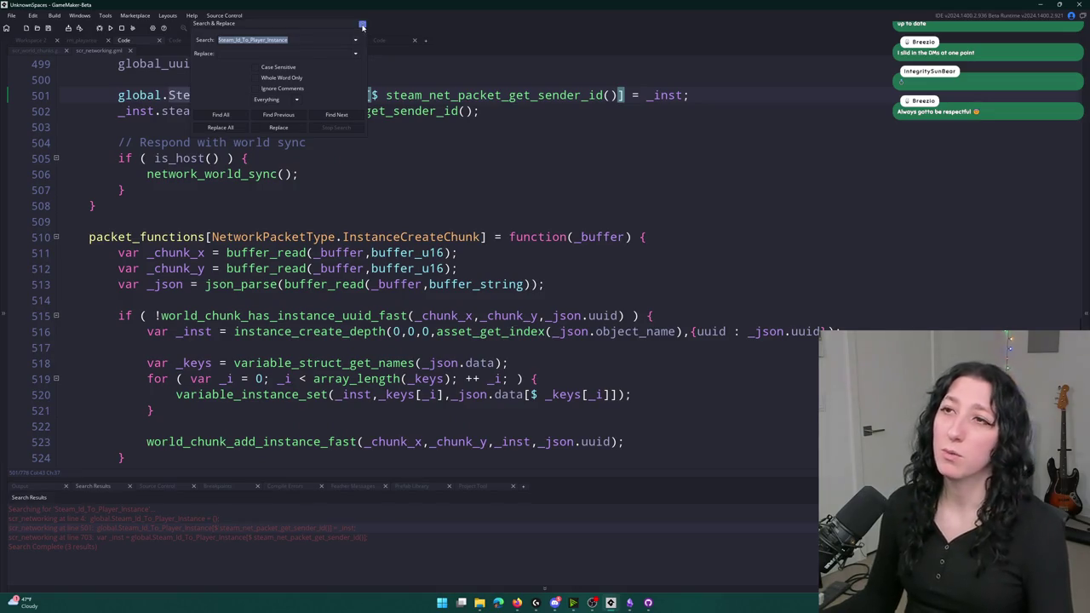
click(362, 24)
- Review the Steam id lookup on line 501 within the PlayerCreate handler
scroll(387, 270, up, 5)
scroll(387, 271, down, 1)
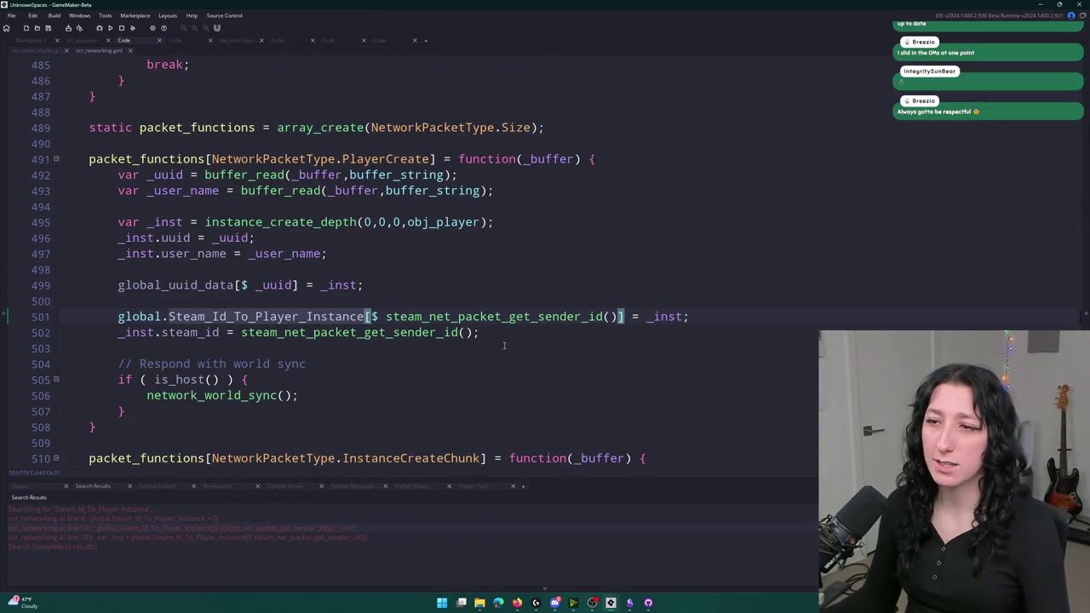
click(214, 315)
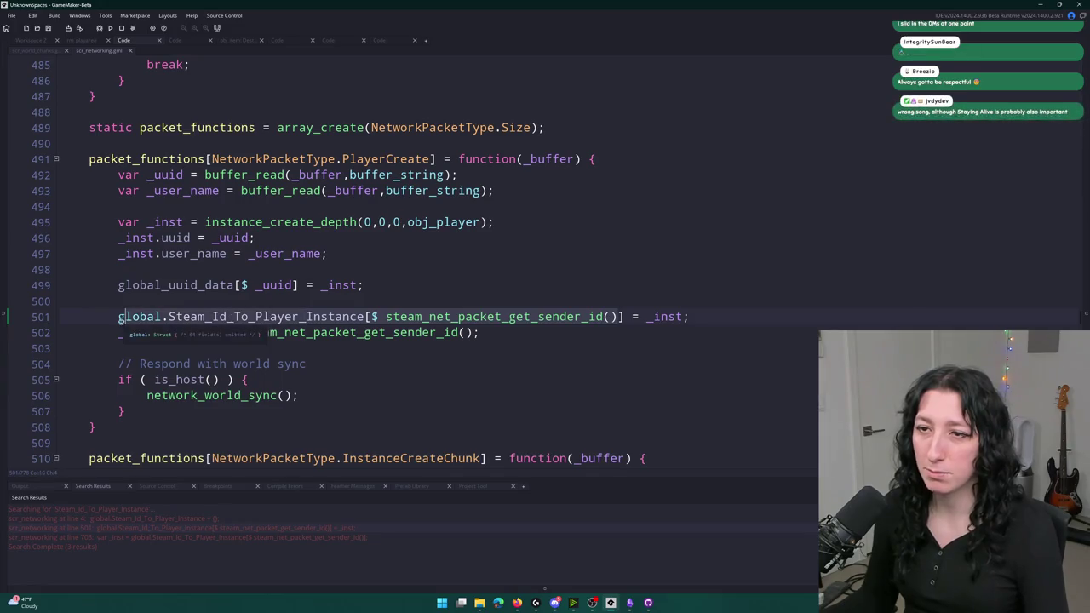
click(733, 319)
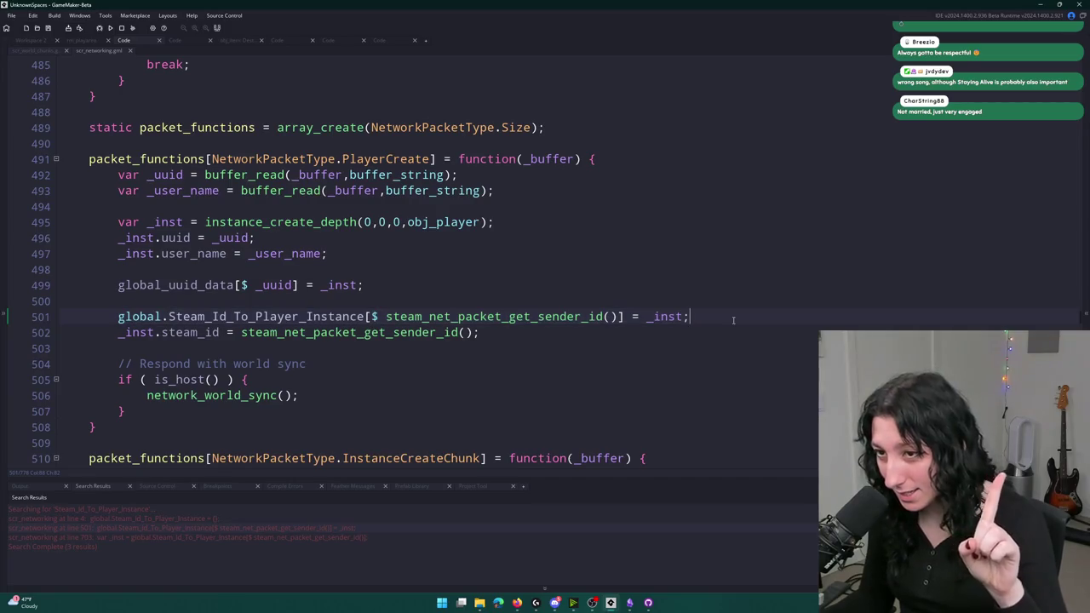
click(633, 162)
scroll(633, 163, down, 6)
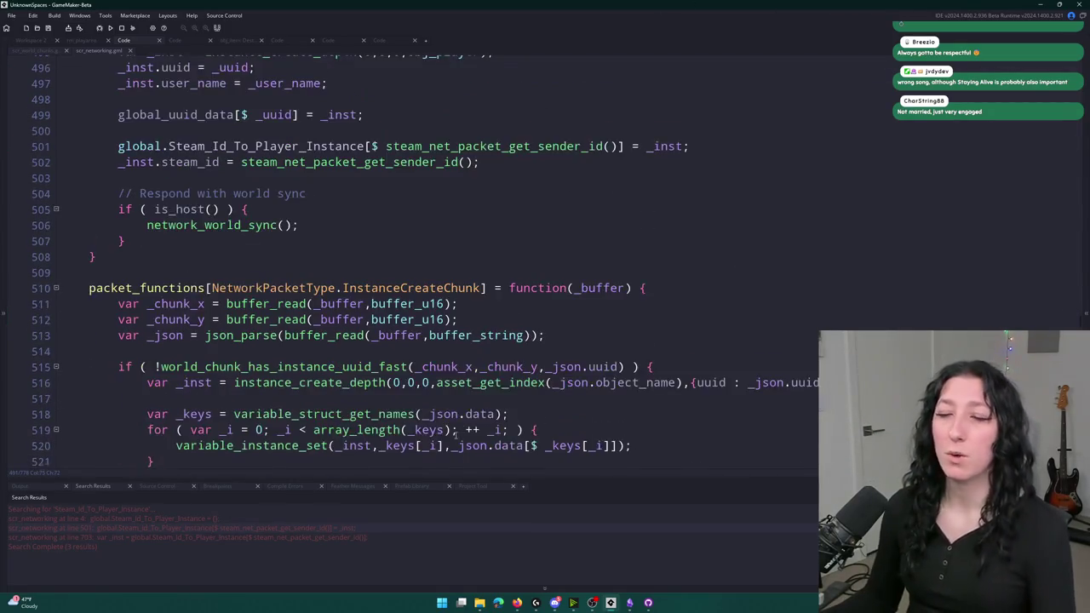
scroll(484, 252, up, 2)
scroll(485, 252, up, 8)
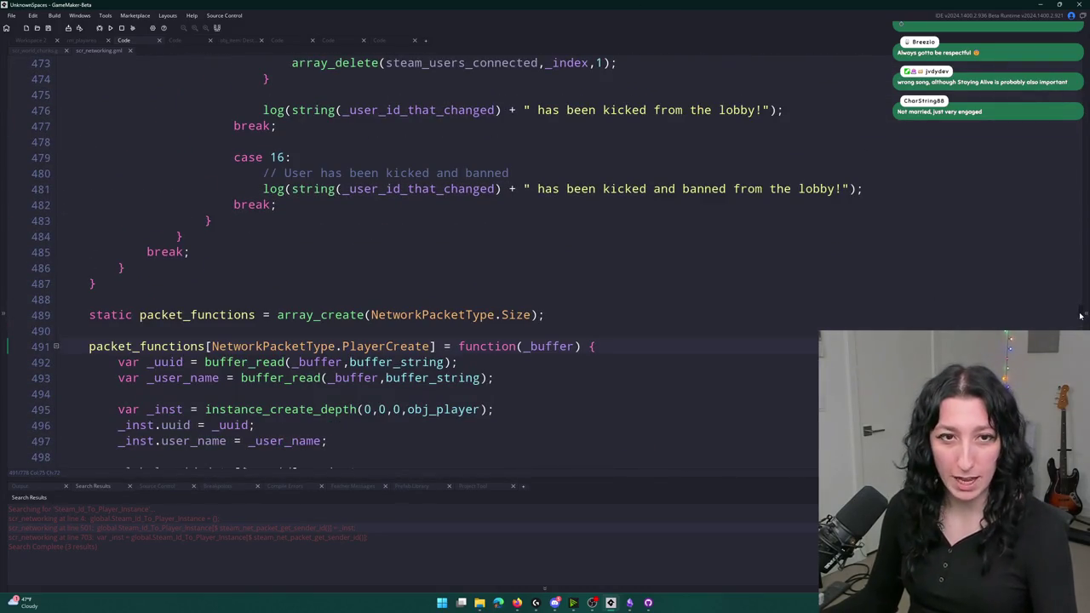
scroll(1079, 316, down, 15)
scroll(947, 308, up, 8)
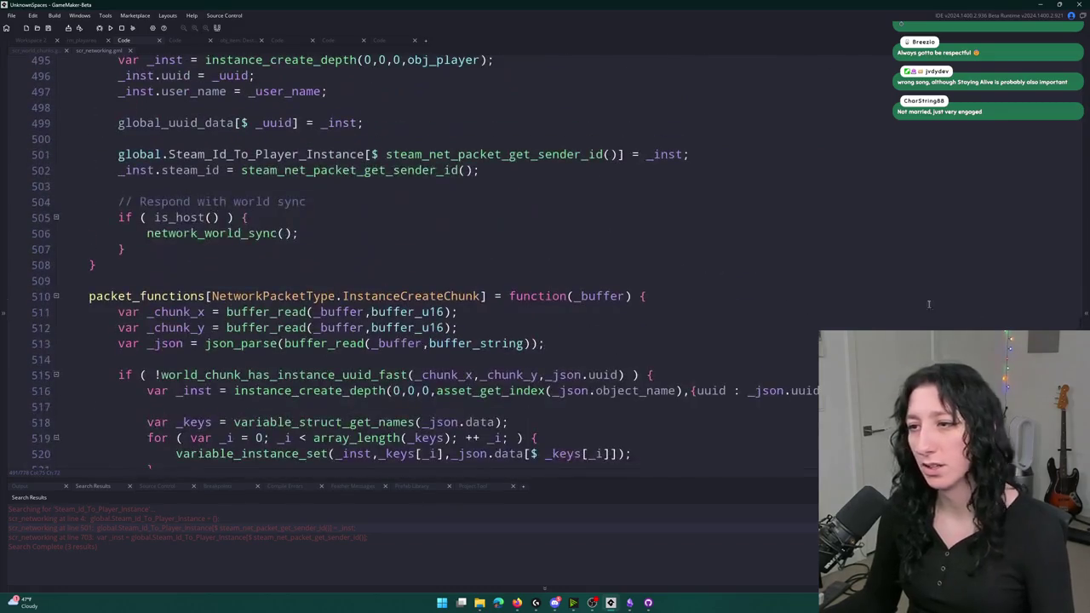
- Try an asset search for 'update_p', then return to the code and scroll toward PlayerUpdate
key(ctrl+t)
text(playerupdate)
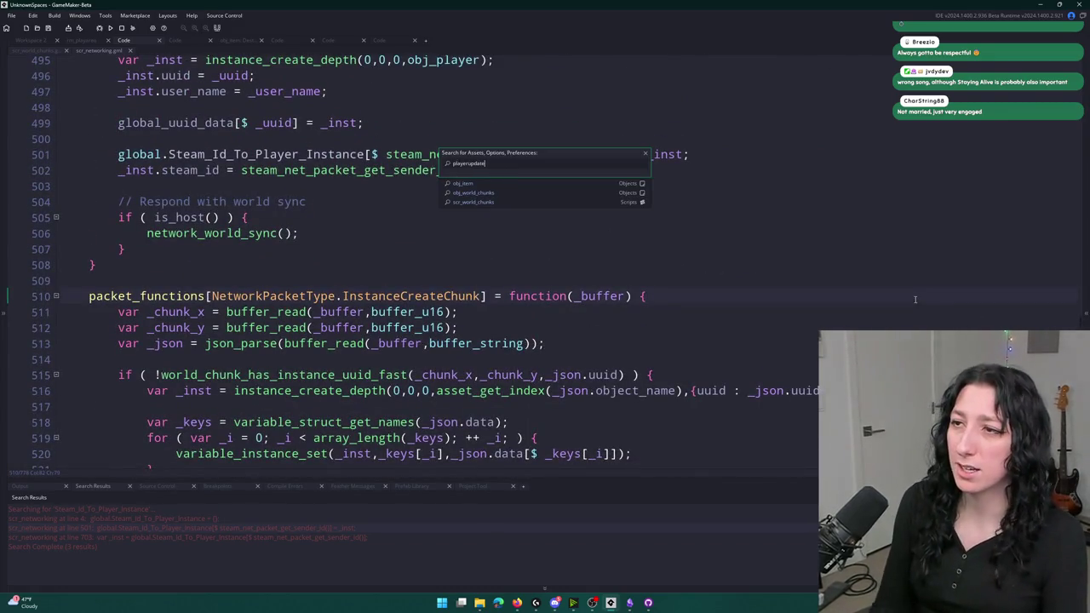
key(BackSpace)
key(BackSpace)
text(update_p)
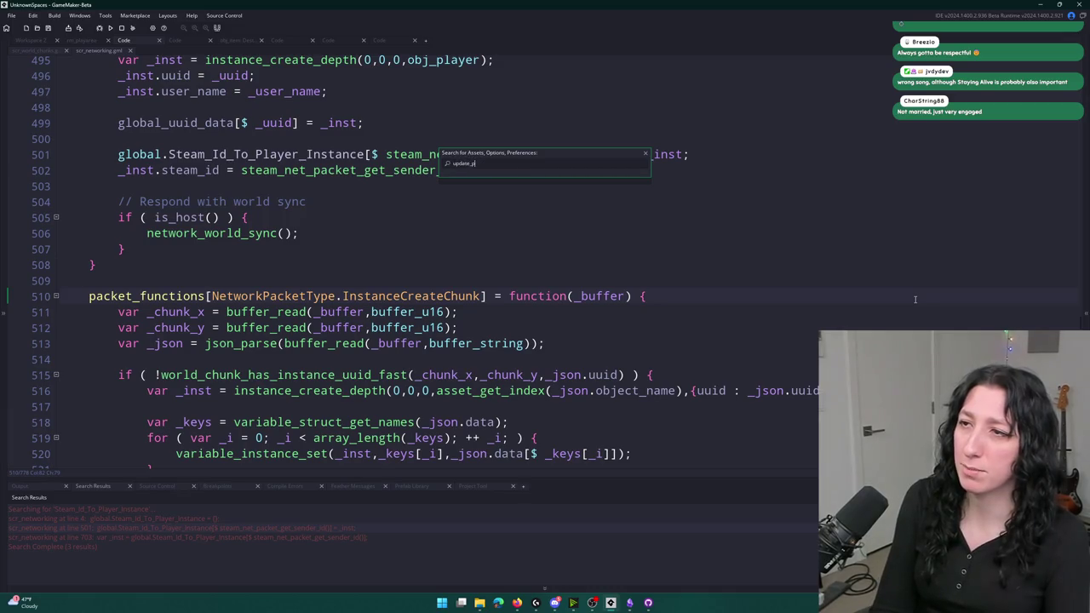
click(580, 270)
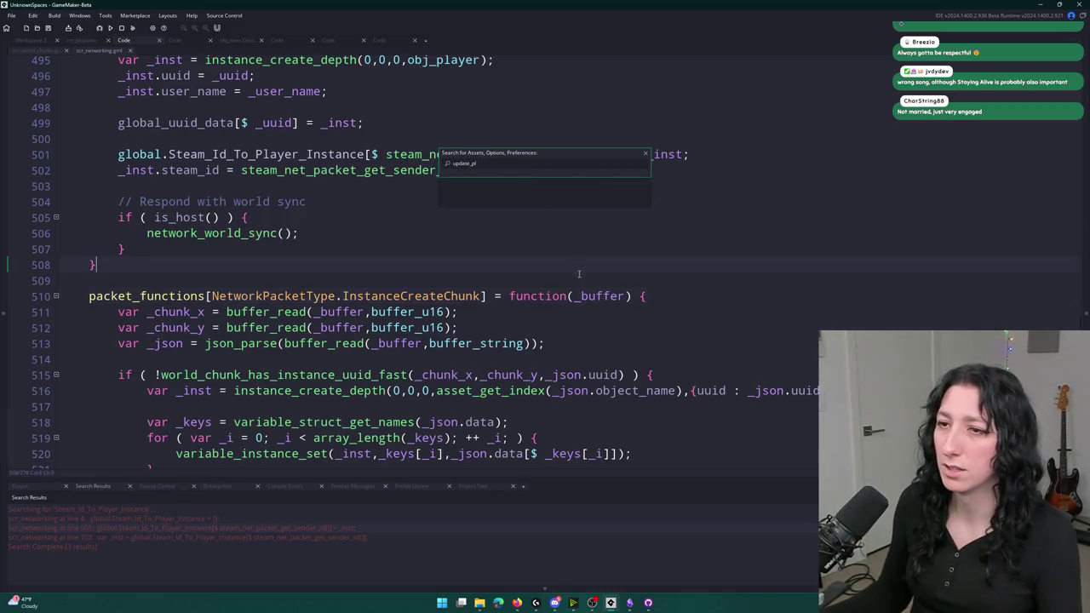
scroll(580, 269, down, 15)
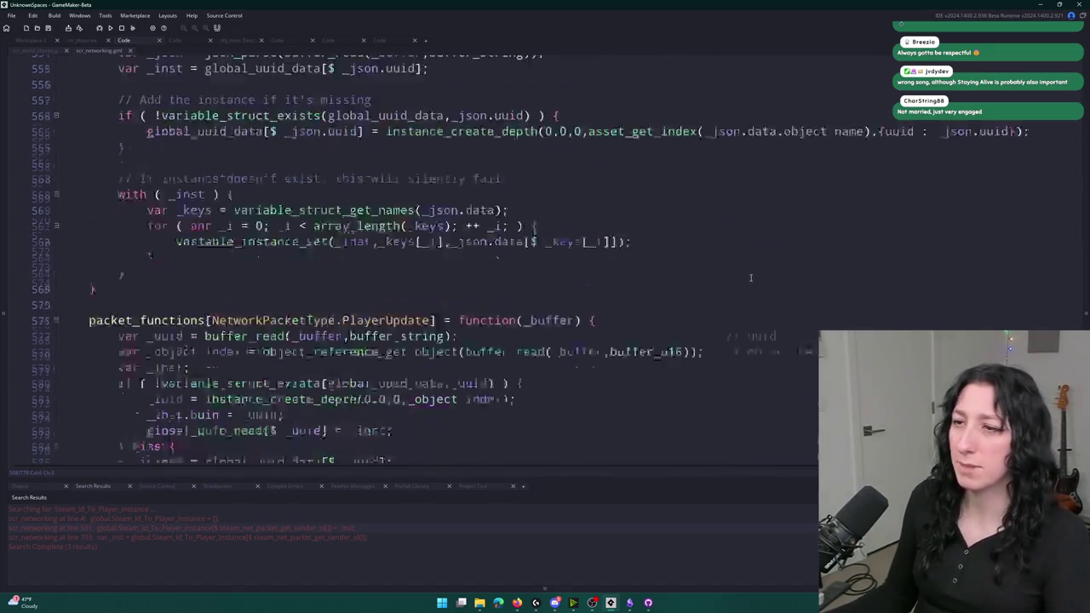
- Paste the global.Steam_Id_To_Player_Instance registration line after PlayerUpdate's lookup block, followed by a blank line
scroll(749, 276, down, 5)
click(627, 79)
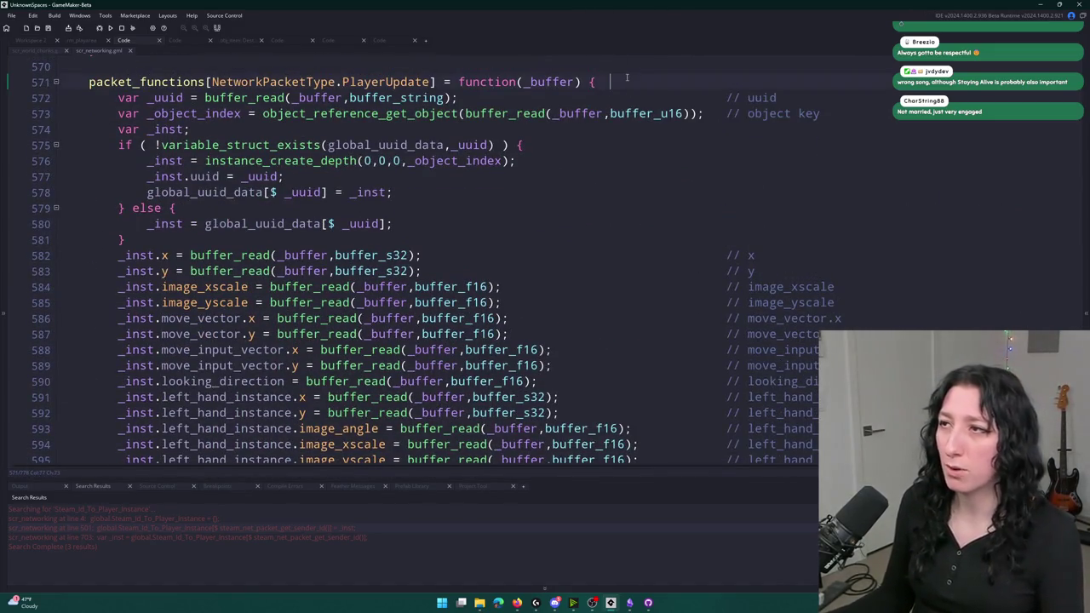
key(Return)
text(global.Steam_Id_To_Player_Instance[$ steam_net_packet_get_sender_id()] = _inst;)
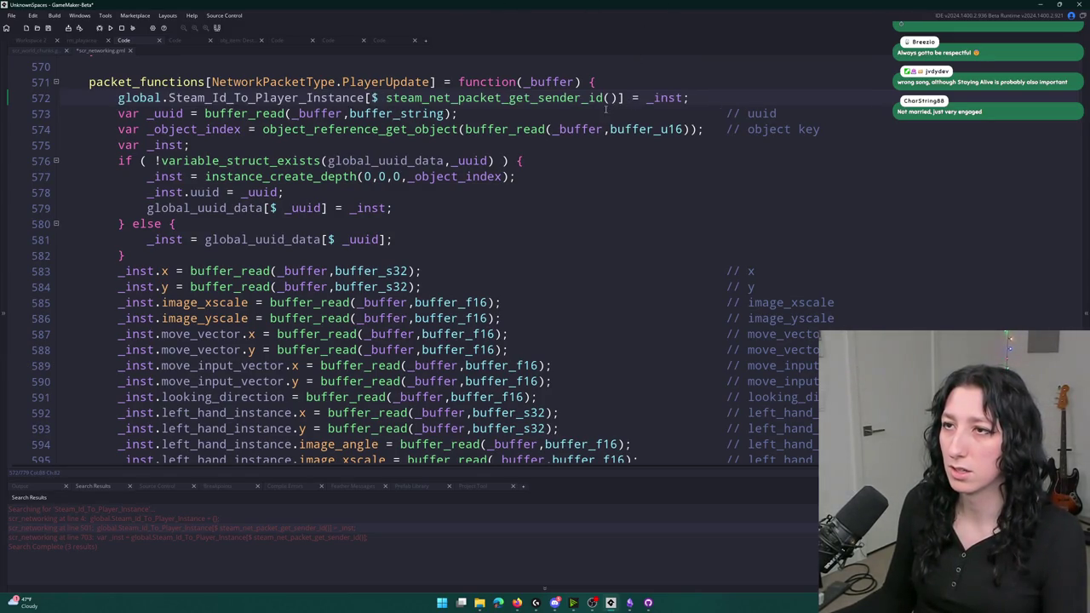
key(ctrl+z)
key(ctrl+z)
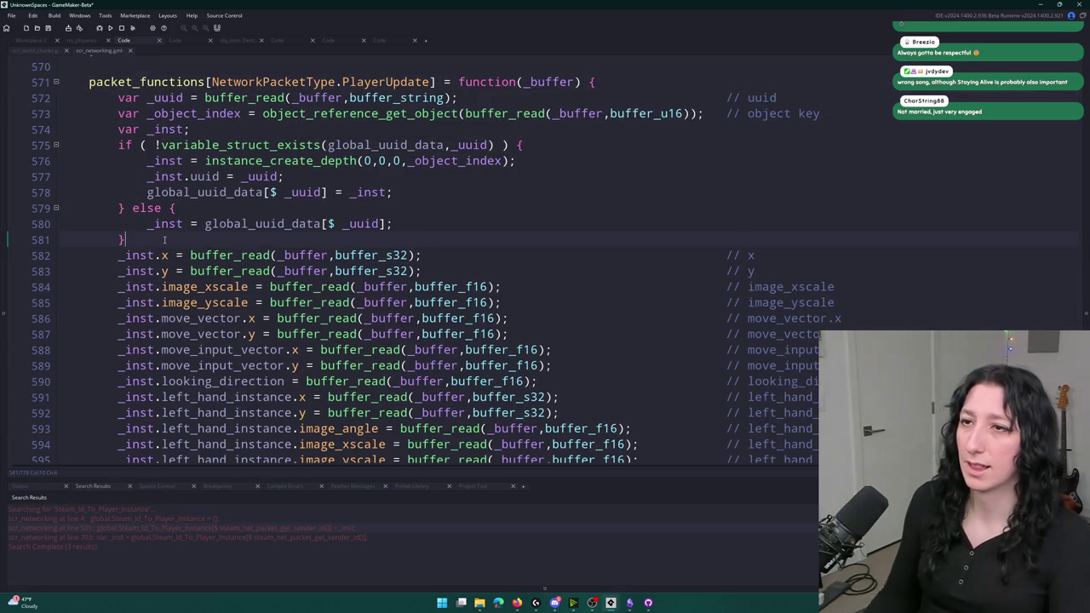
key(Return)
key(Return)
key(Up)
text(global.Steam_Id_To_Player_Instance[$ steam_net_packet_get_sender_id()] = _inst;)
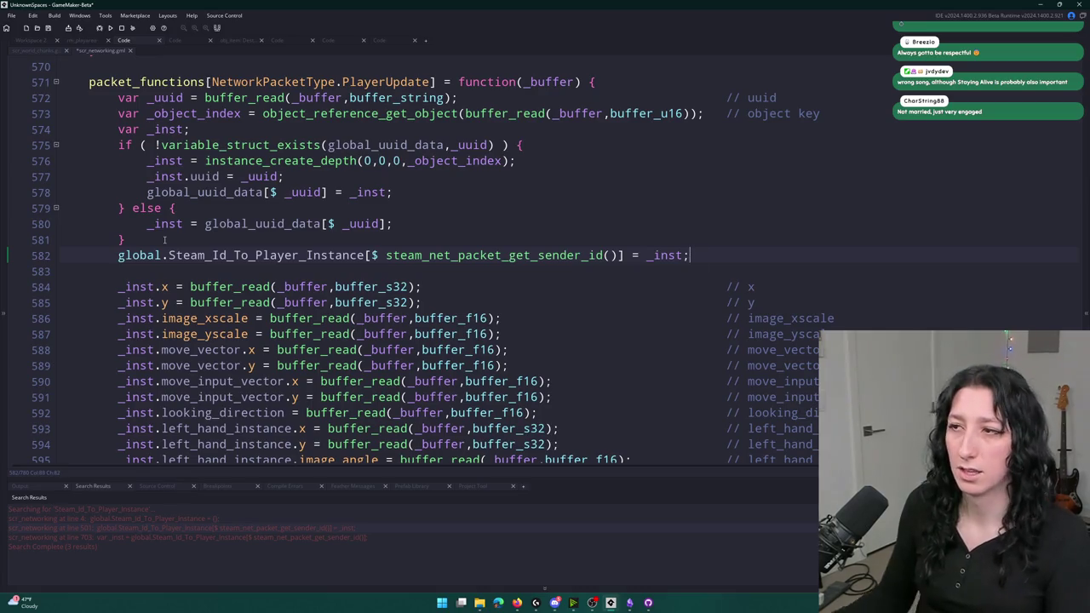
key(Return)
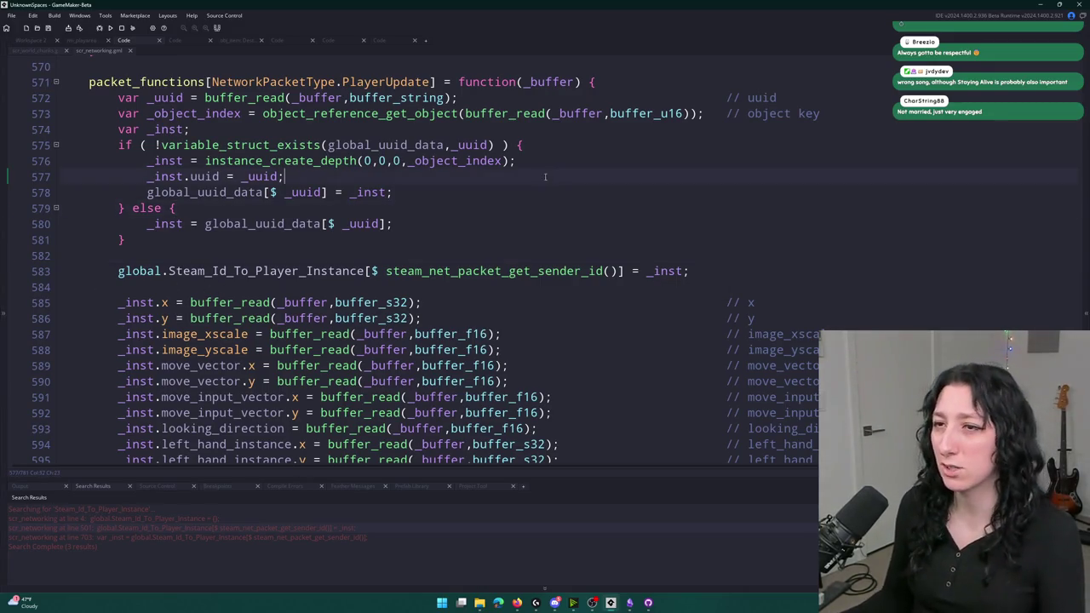
- Check the added line, then go to line 652 with Ctrl+G
scroll(462, 288, down, 1)
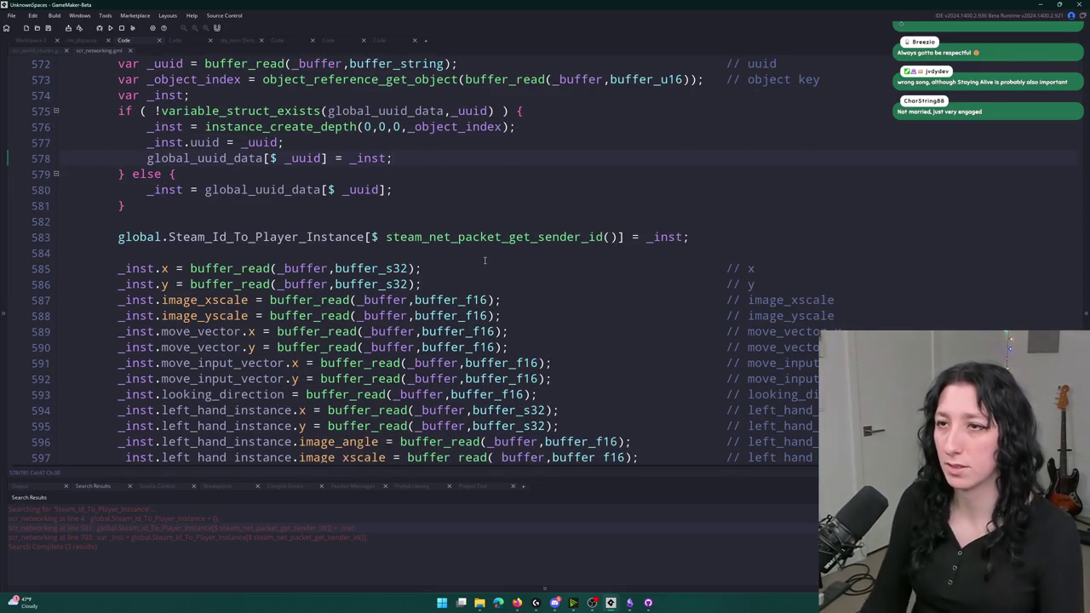
key(Down)
key(Down)
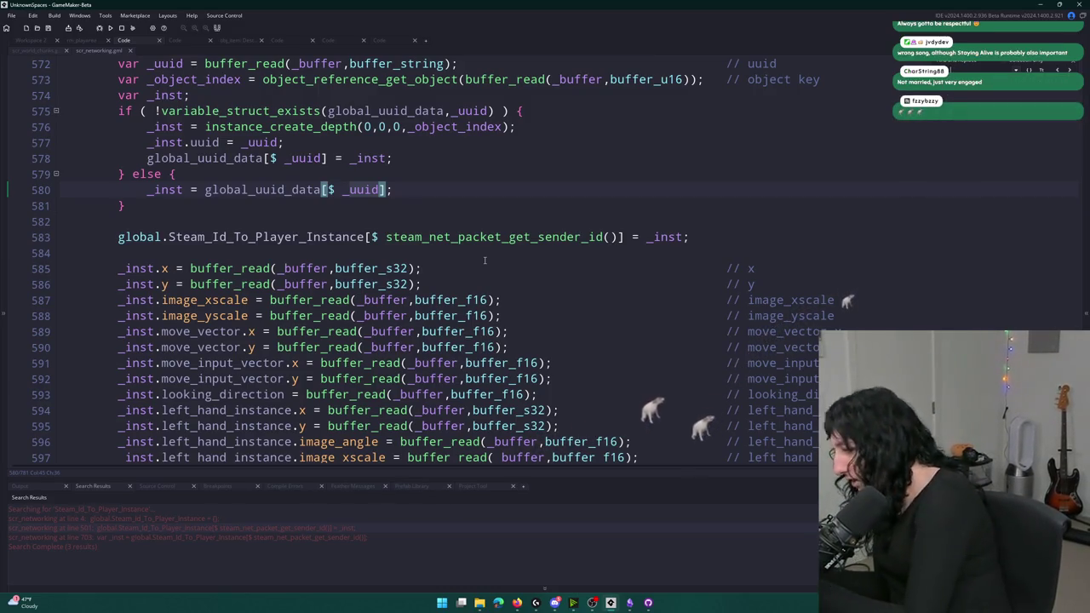
click(484, 260)
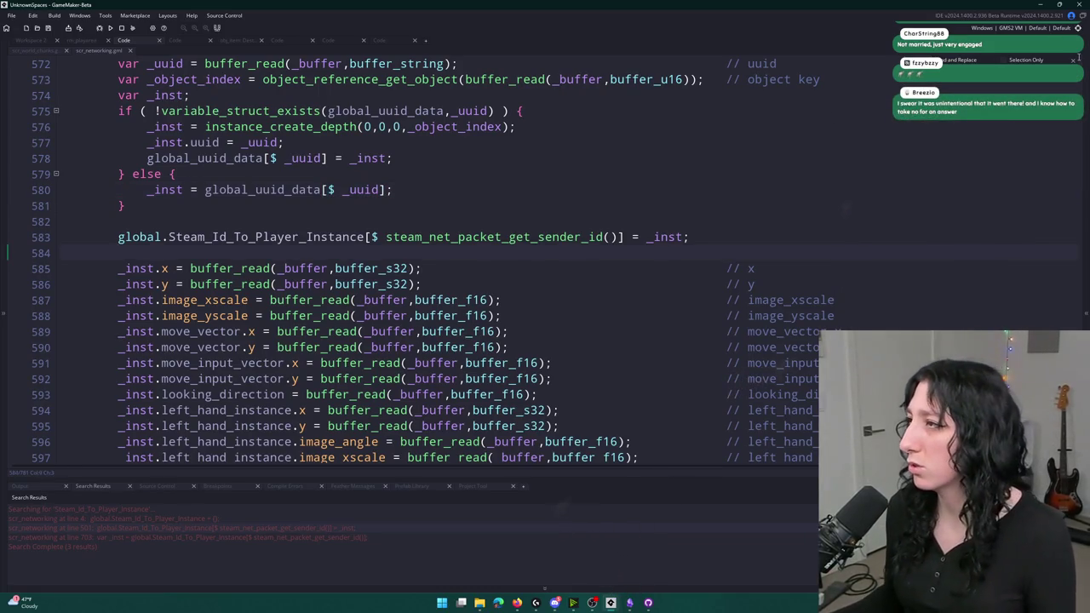
key(ctrl+g)
text(652)
key(Return)
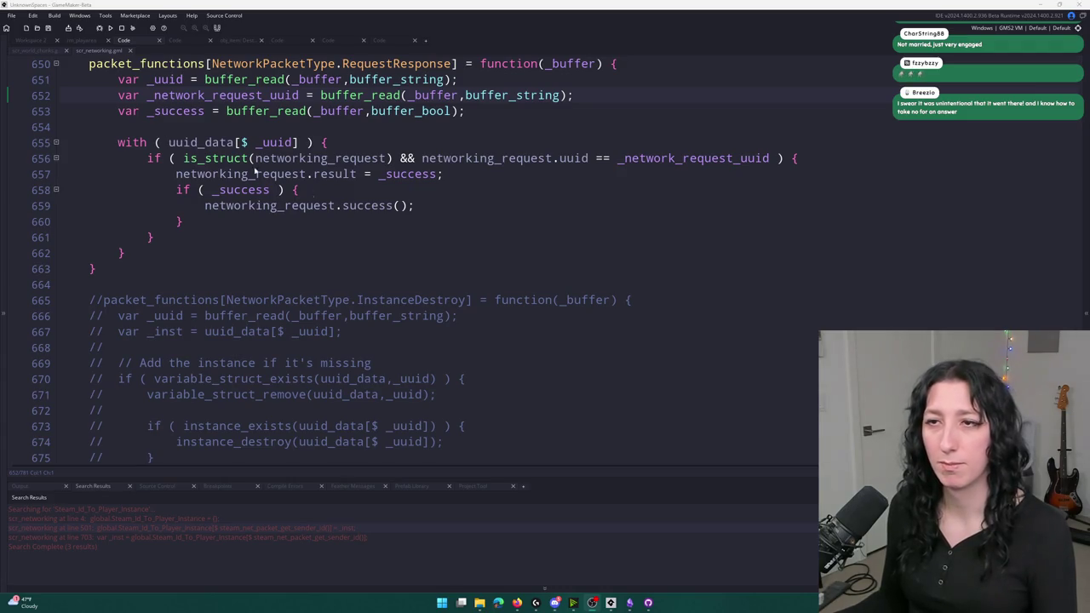
- Prefix uuid_data on line 655 with 'global.' in the RequestResponse handler
scroll(595, 154, up, 1)
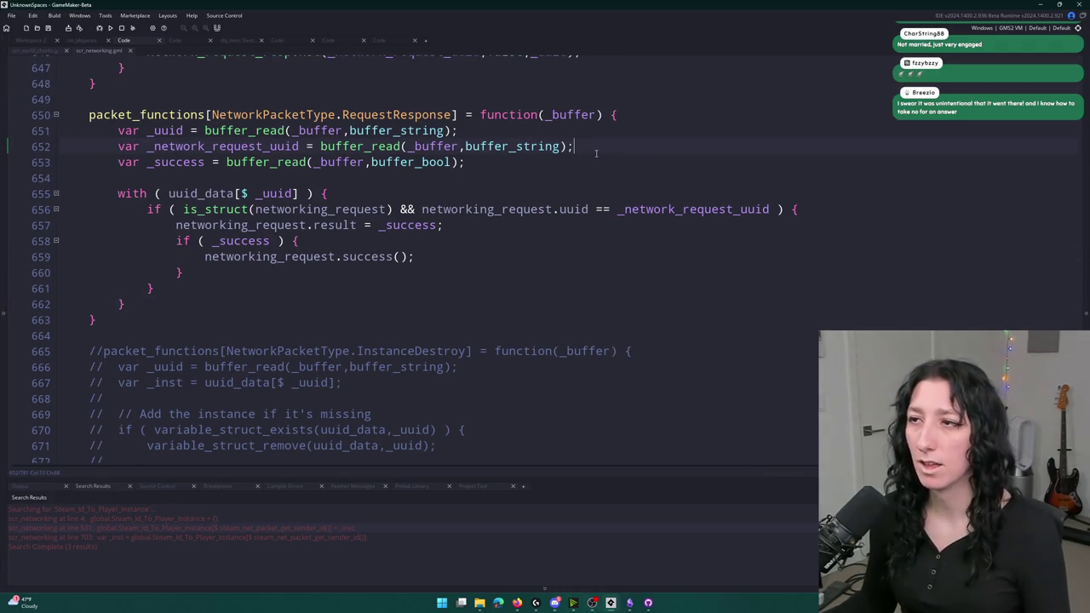
key(ctrl+Left)
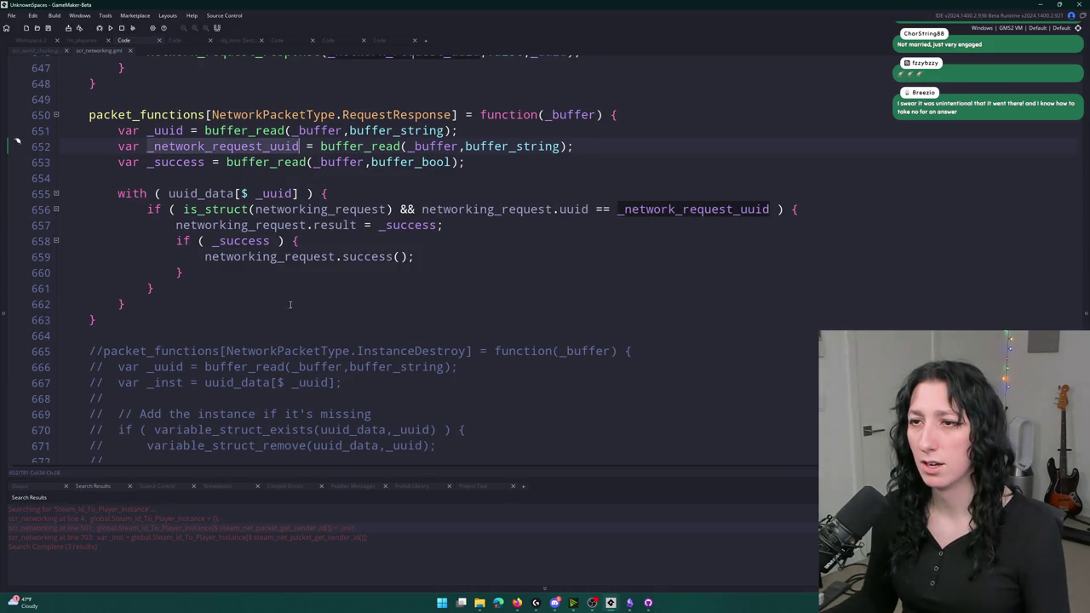
click(167, 193)
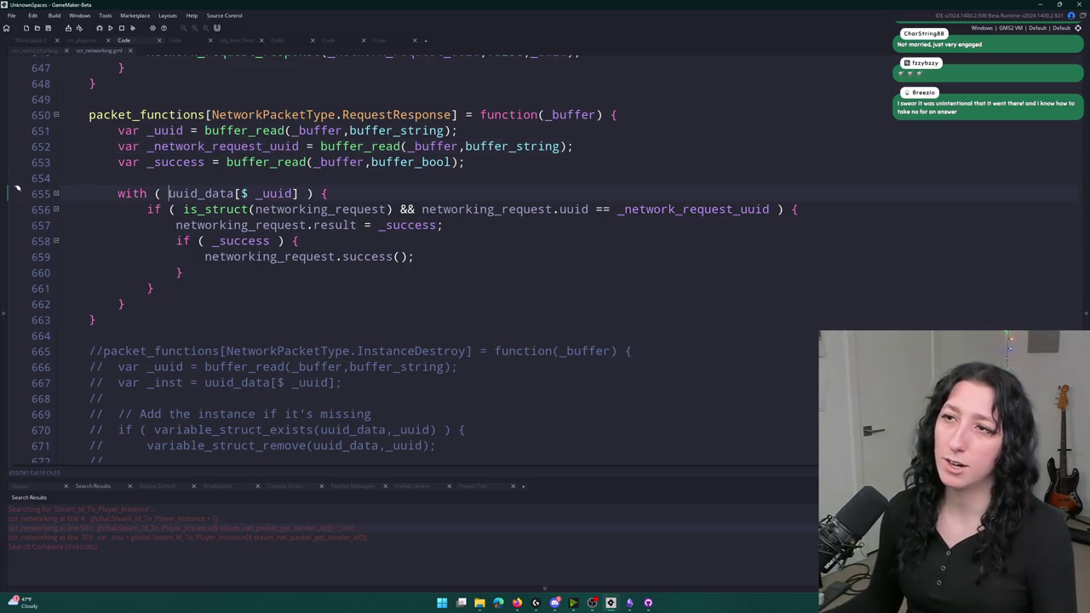
text(global.)
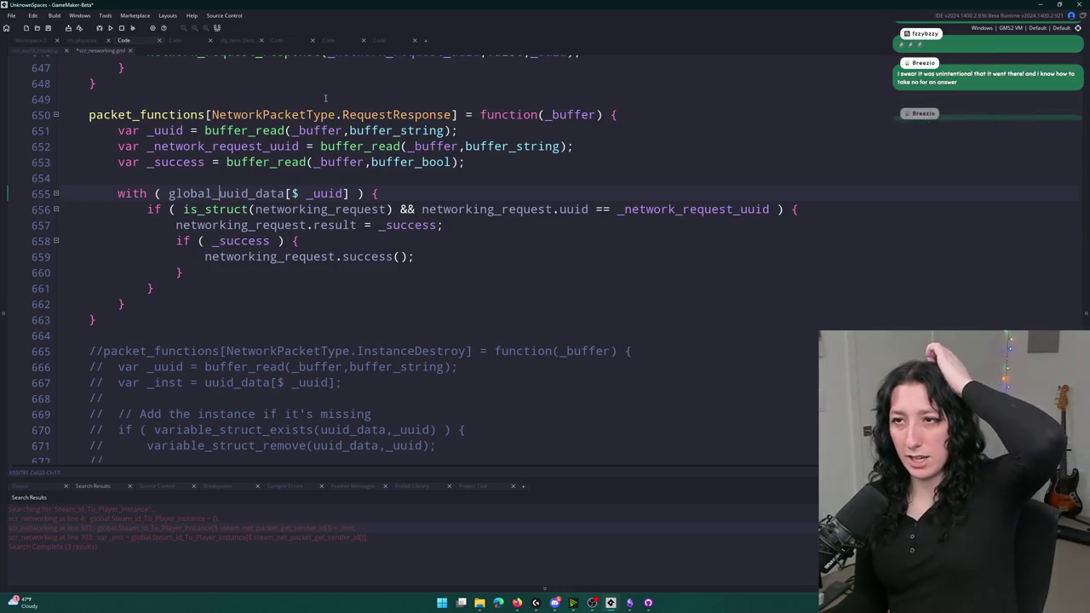
- Search the script for RequestResponse and step through matches to its packet-type enum entry
scroll(252, 140, up, 2)
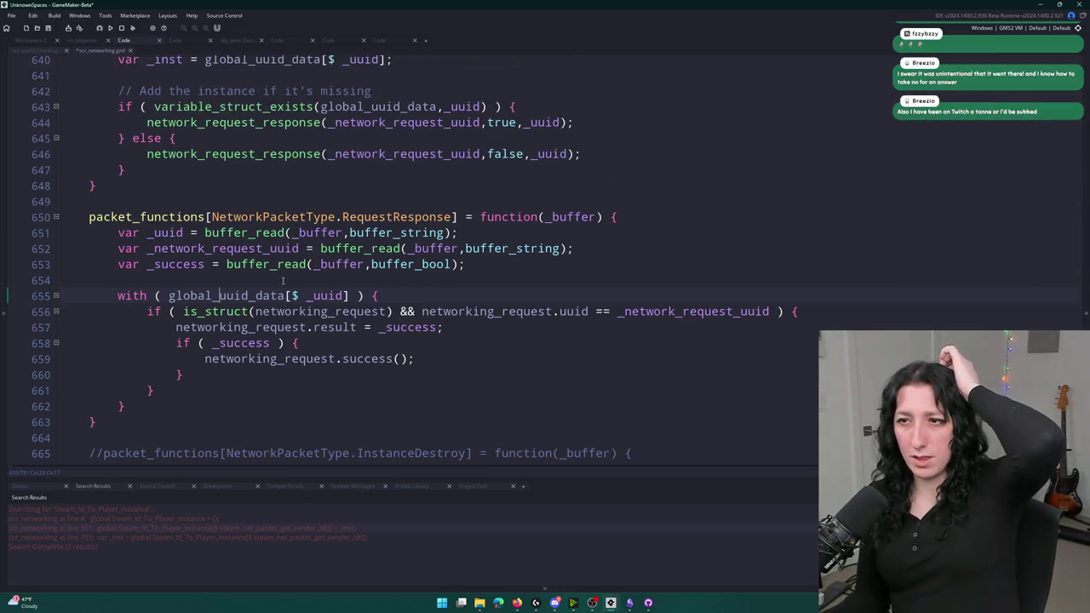
scroll(298, 290, up, 2)
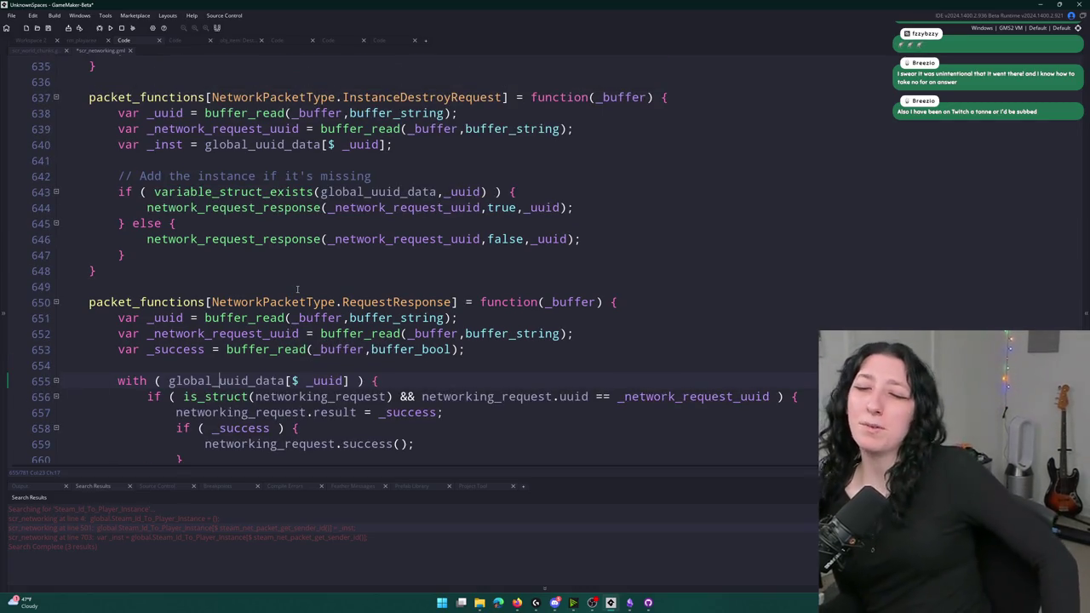
click(404, 301)
scroll(292, 383, down, 2)
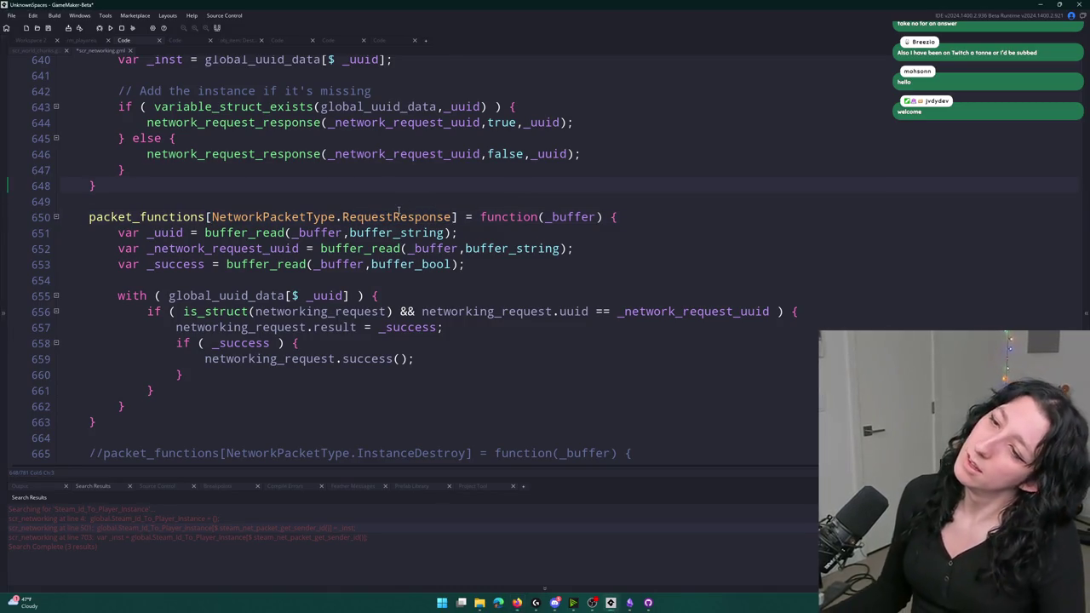
key(ctrl+f)
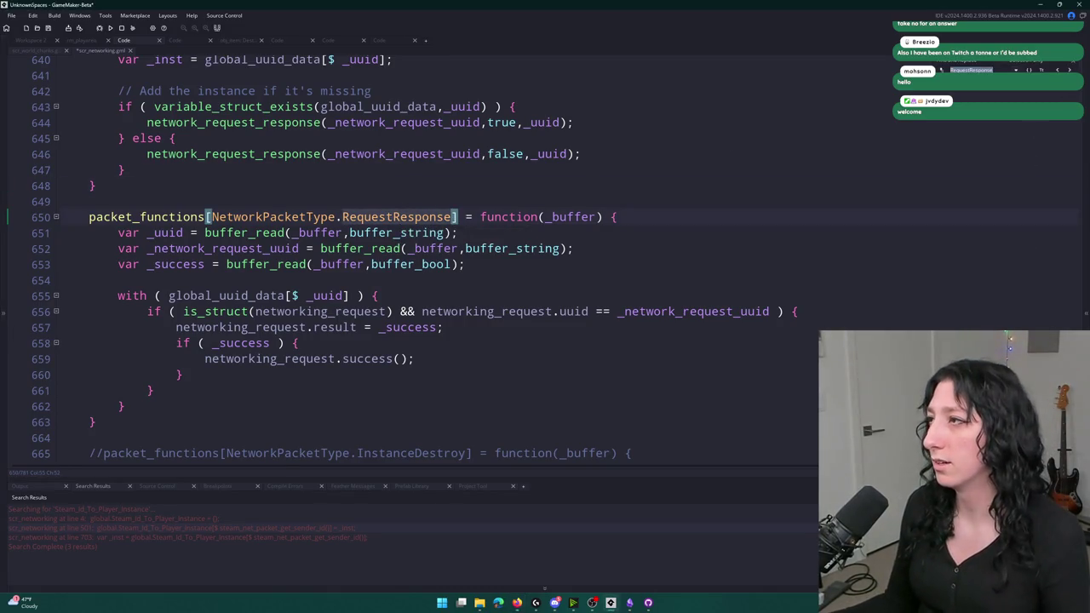
key(Return)
key(Return)
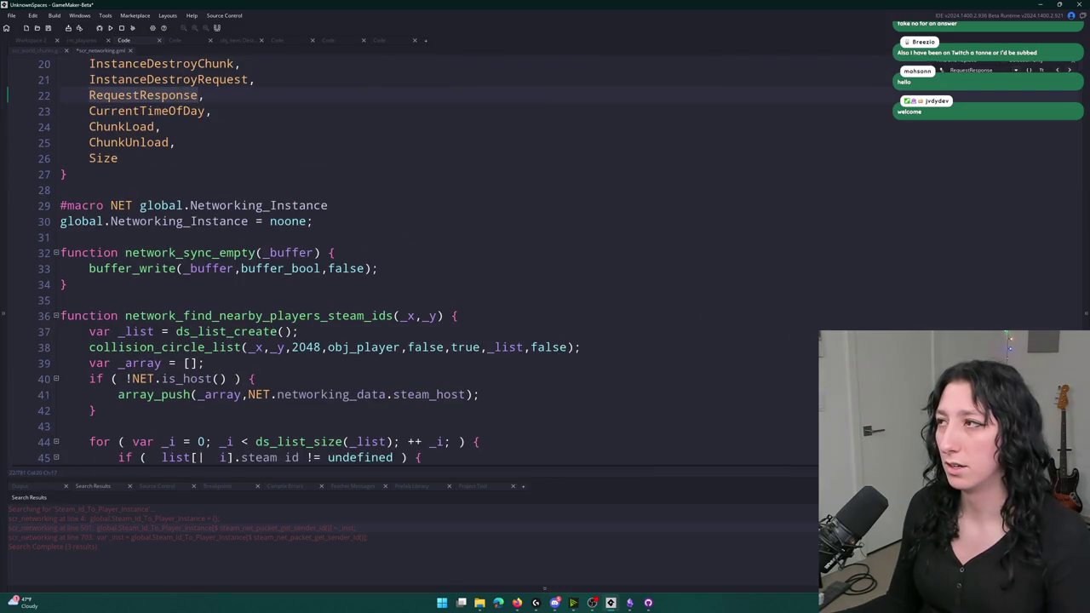
key(Return)
- Close the search, then build and run UnknownSpaces to its Binkus Game main menu
click(1071, 65)
click(442, 106)
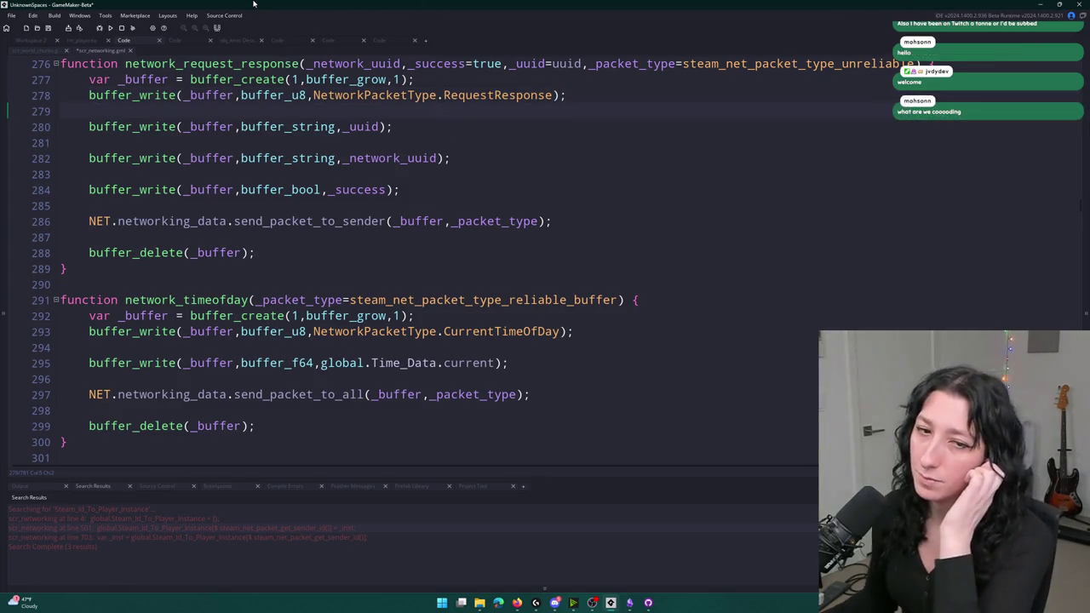
click(556, 604)
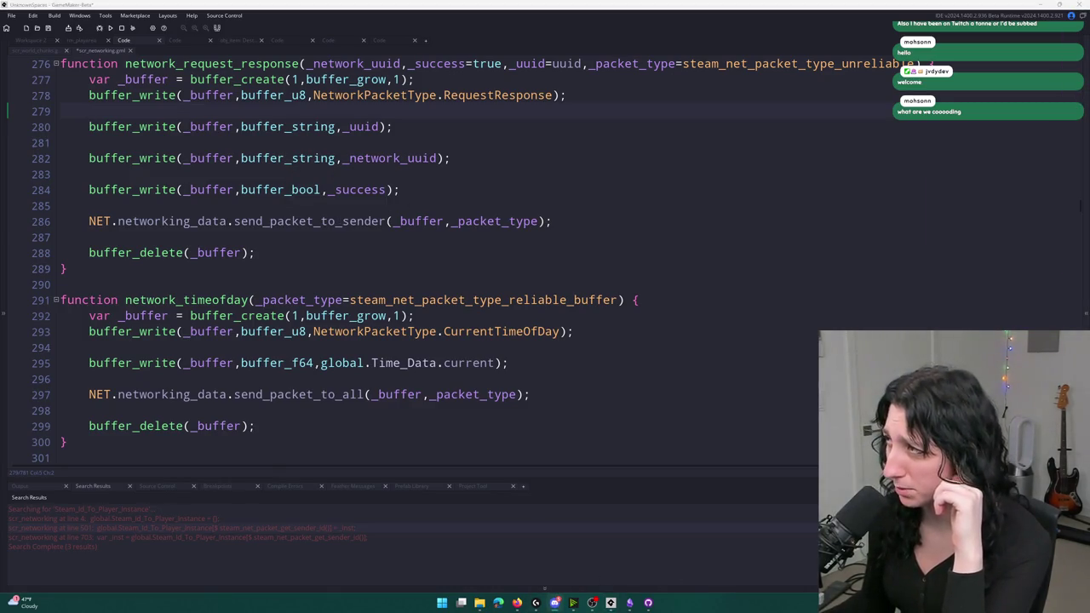
click(558, 604)
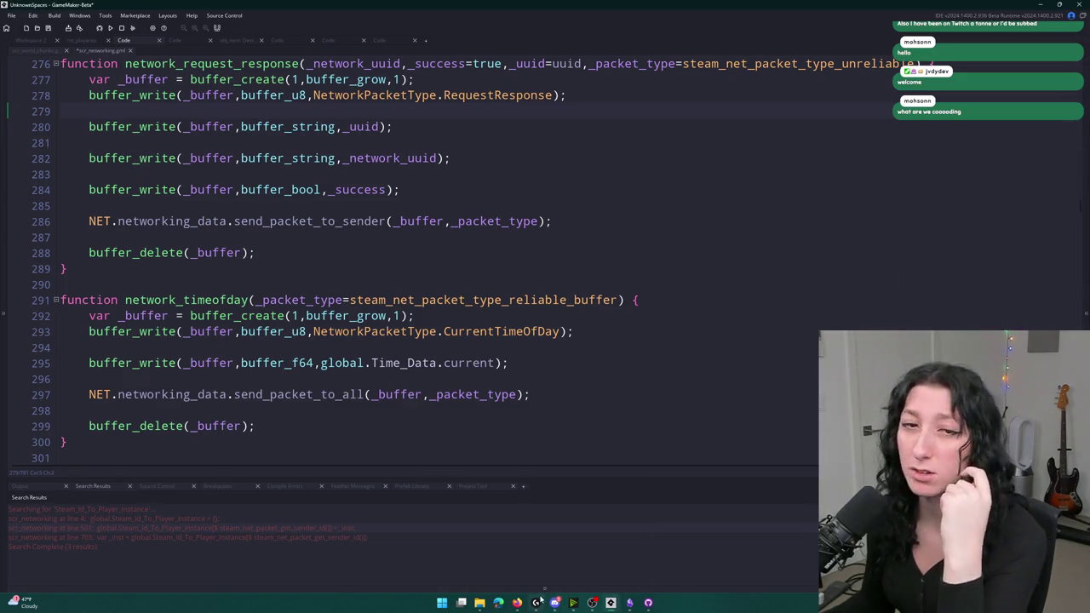
scroll(302, 177, up, 2)
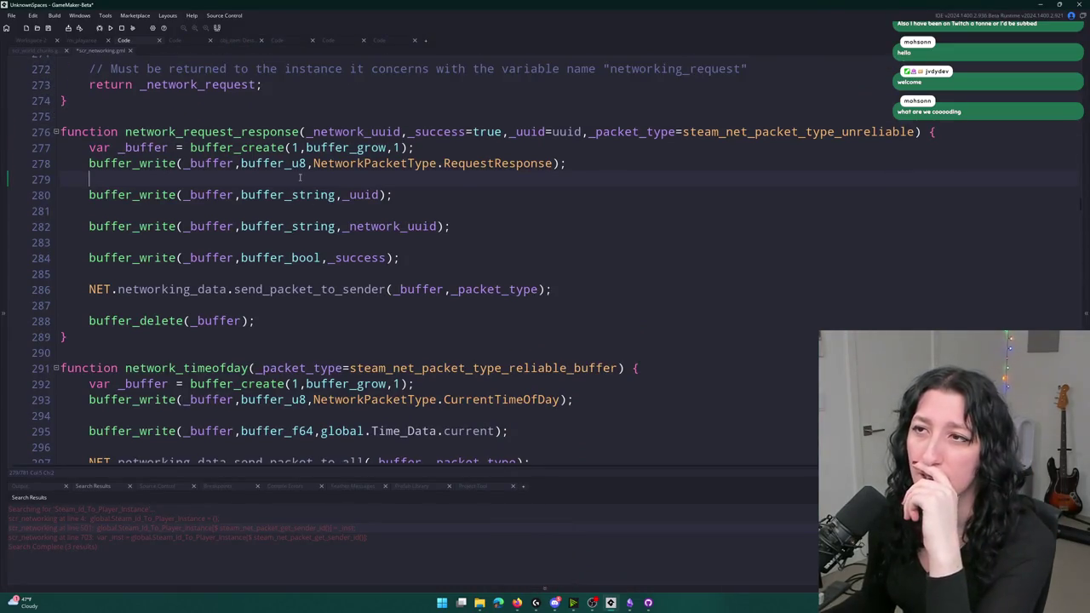
click(118, 29)
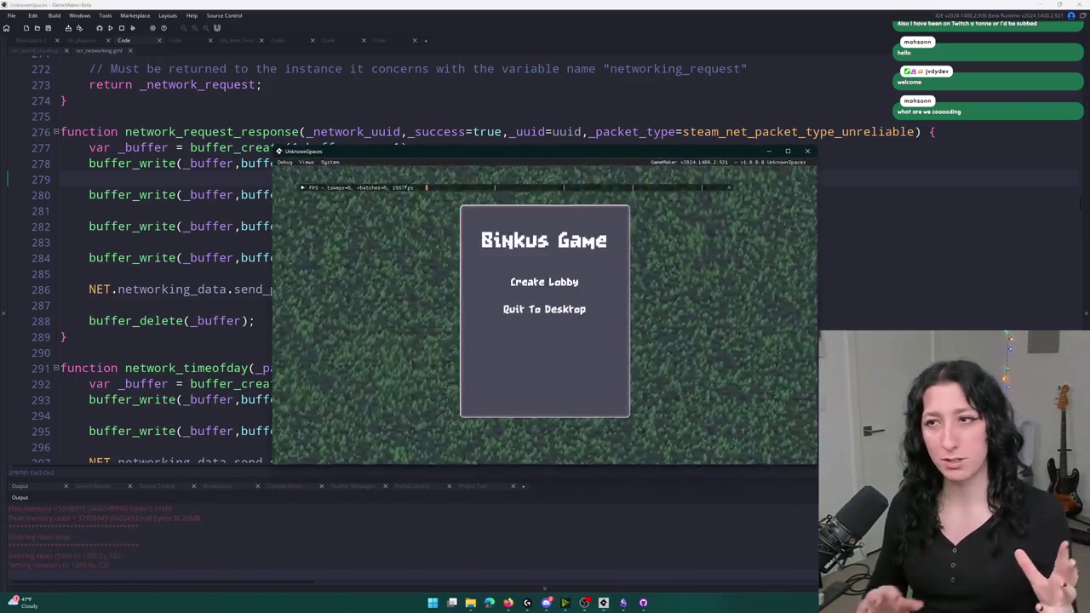
- Maximize the game, create a lobby, and walk the character into the forest
drag(347, 149, 397, 2)
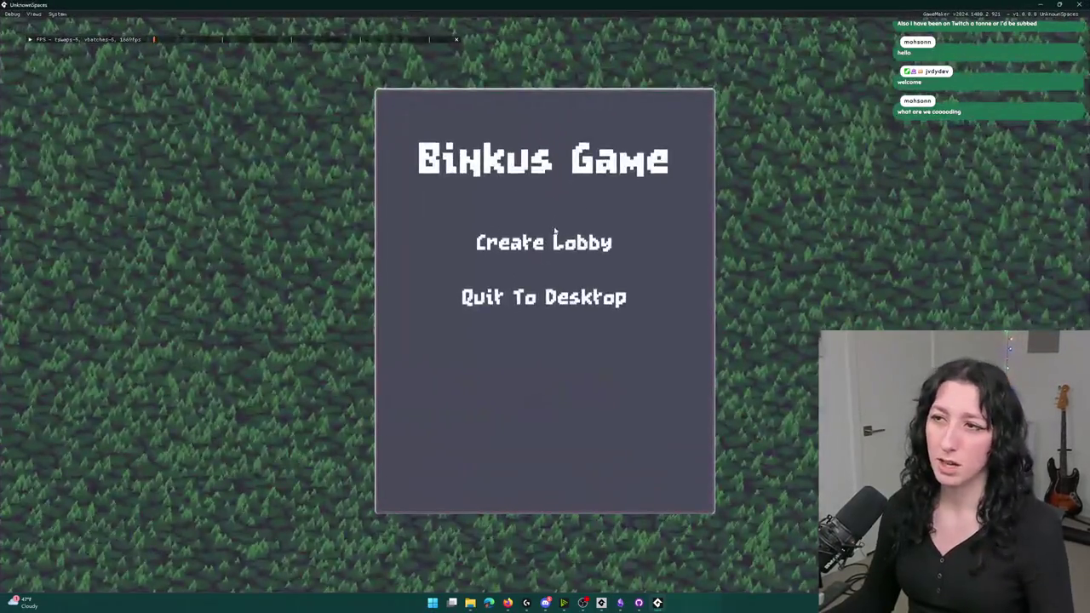
click(545, 241)
key(d)
key(w)
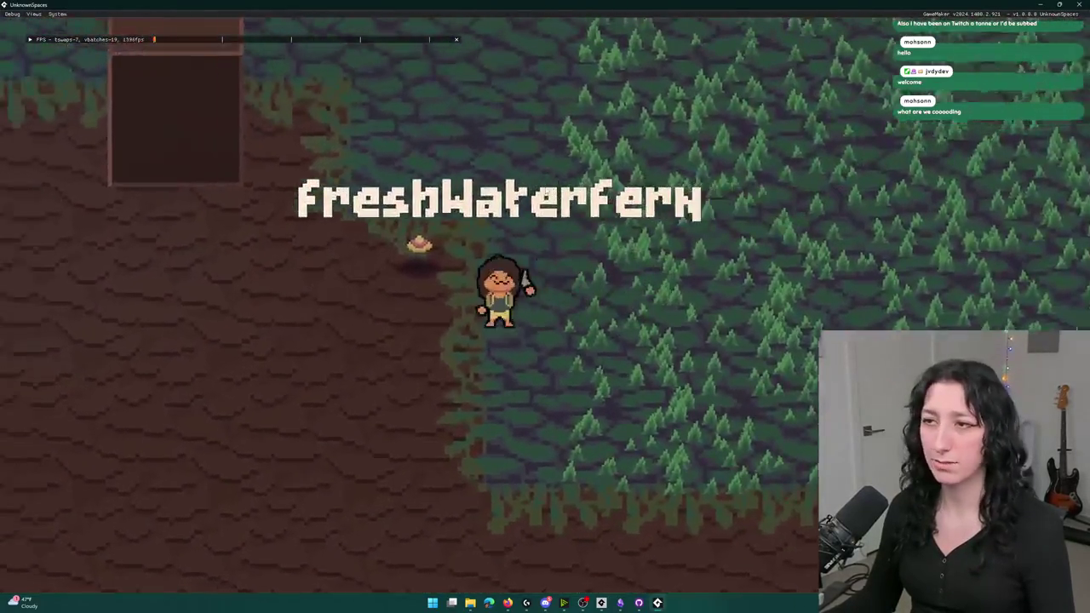
key(a)
key(i)
key(i)
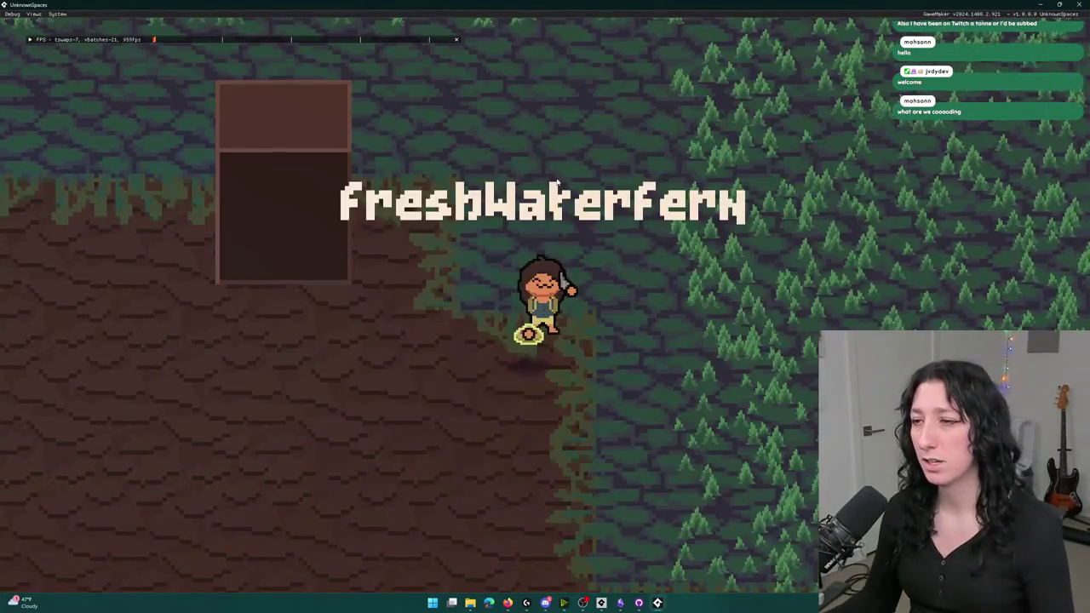
- Put the straw hat on the character, then swap it for the blue hat
key(i)
mouse_move(279, 349)
mouse_down()
mouse_move(272, 139)
mouse_move(207, 97)
mouse_up()
key(i)
key(i)
mouse_move(197, 349)
mouse_down()
mouse_move(217, 175)
mouse_move(207, 99)
mouse_up()
mouse_move(207, 99)
mouse_down()
mouse_move(238, 349)
mouse_move(280, 349)
mouse_move(200, 92)
mouse_up()
key(i)
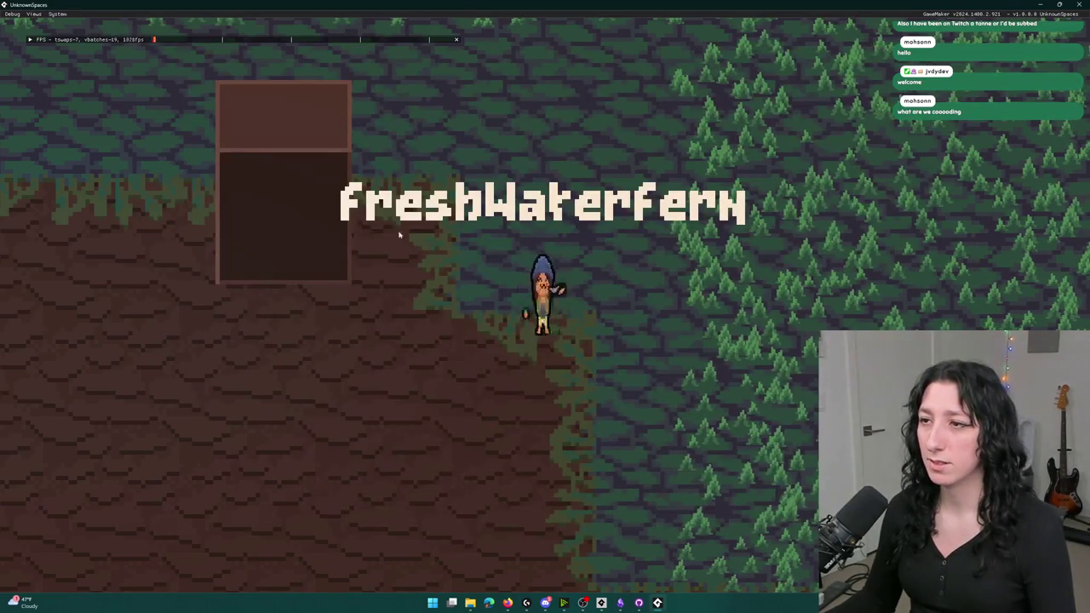
- Equip and unequip the revolver, move the vest into the armor slot, and try removing the hat
key(i)
drag(319, 349, 481, 213)
key(i)
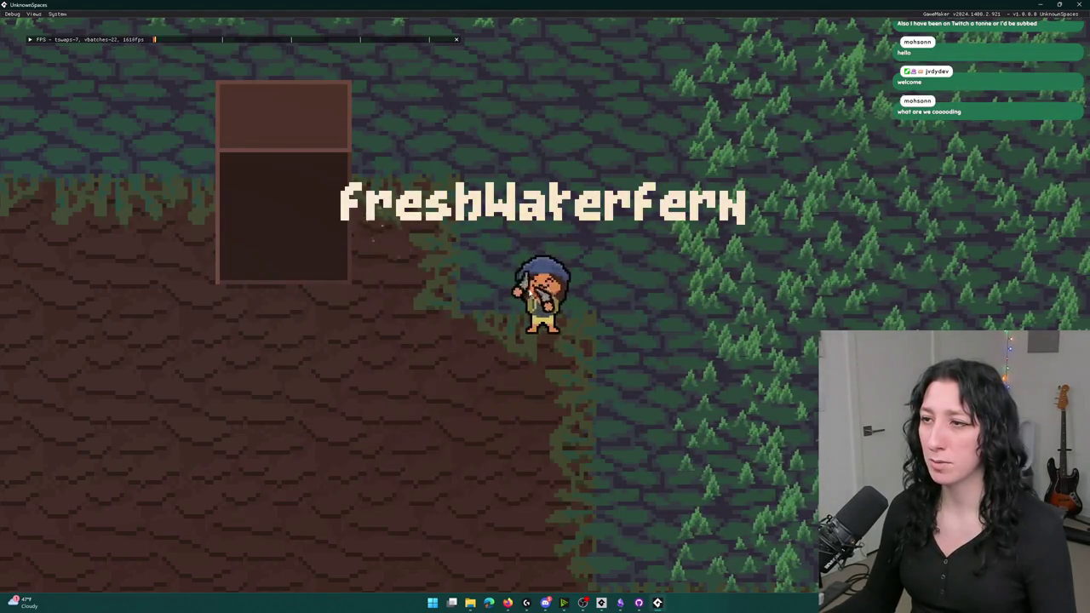
key(i)
drag(481, 212, 267, 433)
key(i)
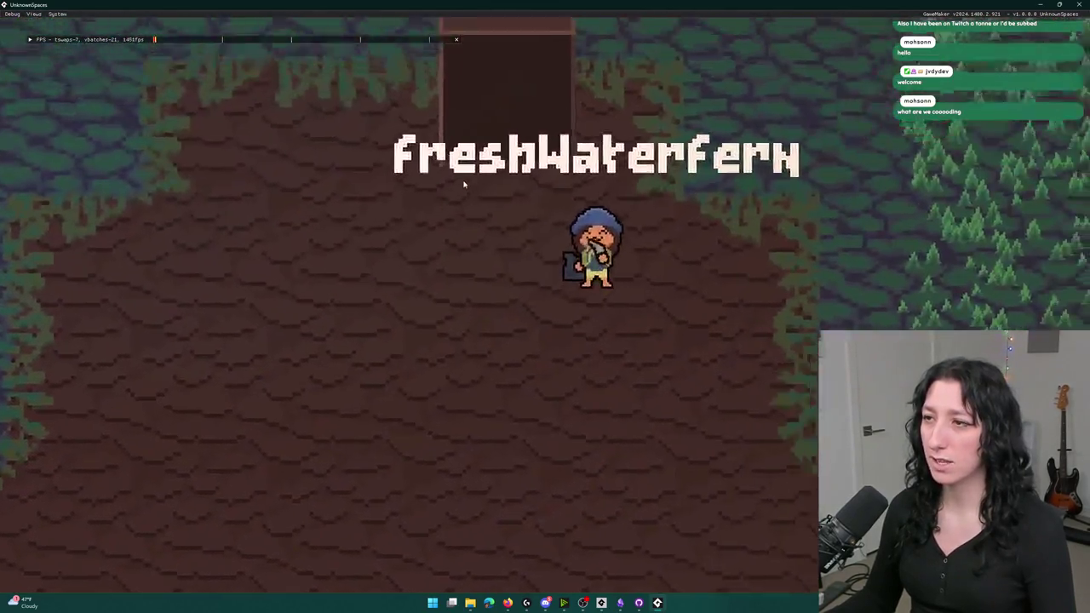
key(i)
mouse_move(481, 213)
mouse_down()
mouse_move(171, 182)
mouse_move(218, 174)
mouse_up()
click(279, 349)
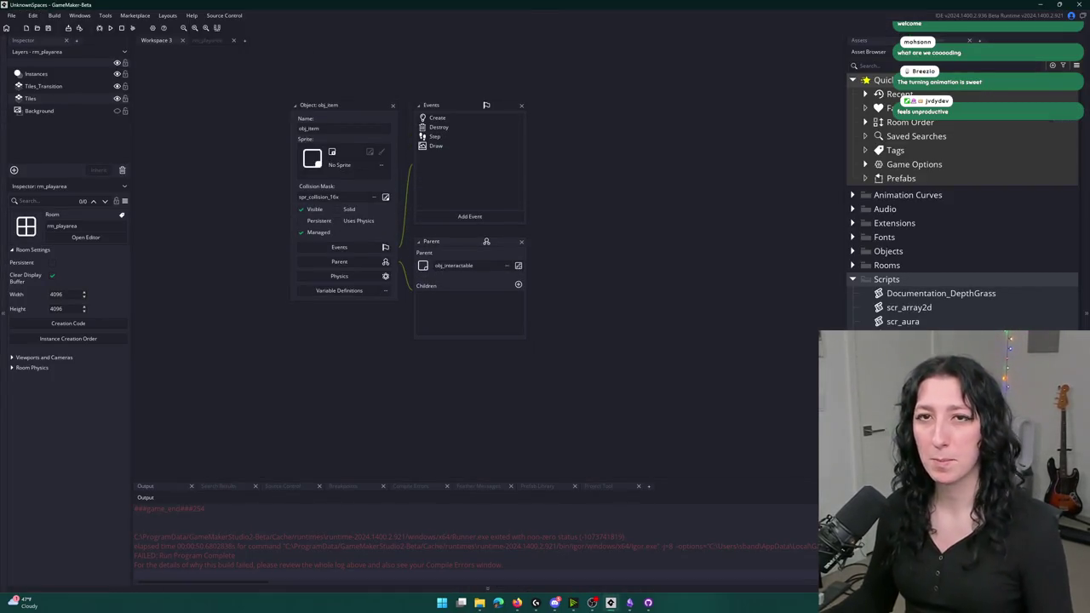
- Open obj_item's Create code and follow line 56's call to network_destroy_instance_request's definition
click(482, 120)
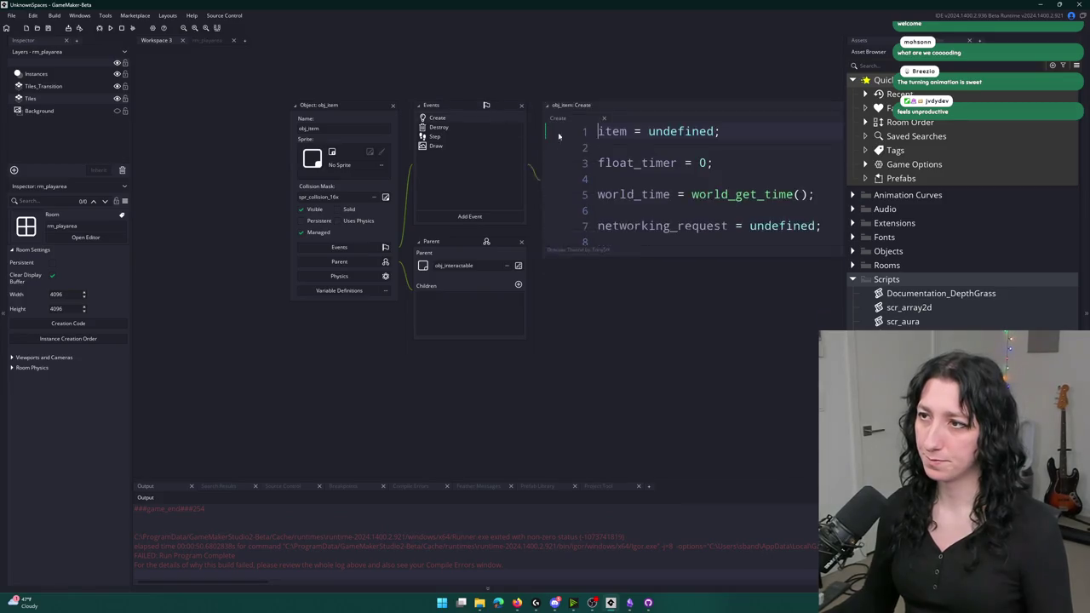
click(596, 111)
scroll(426, 121, down, 10)
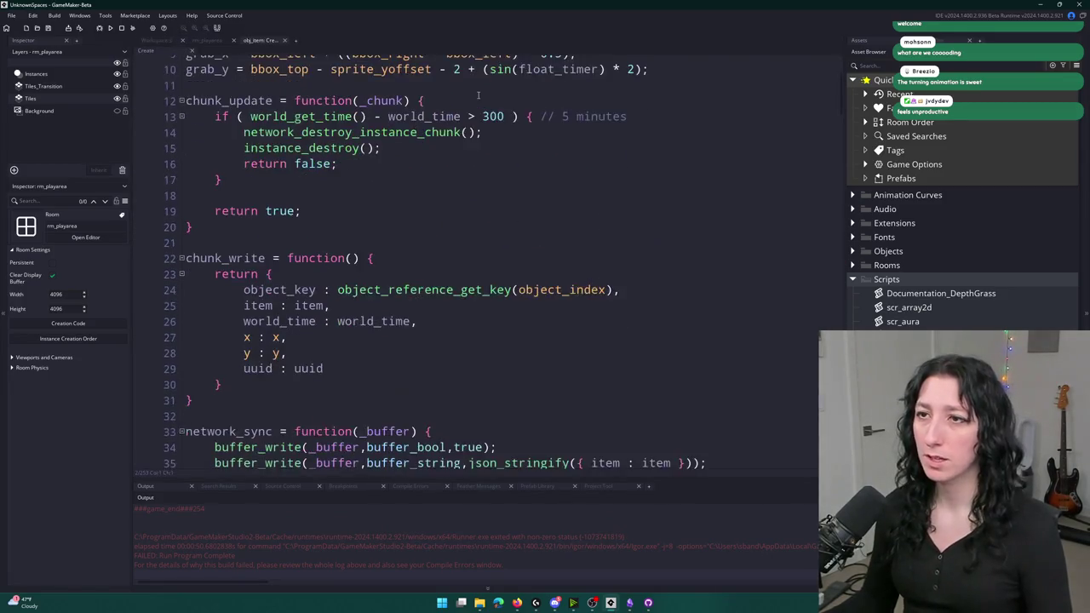
scroll(425, 121, down, 1)
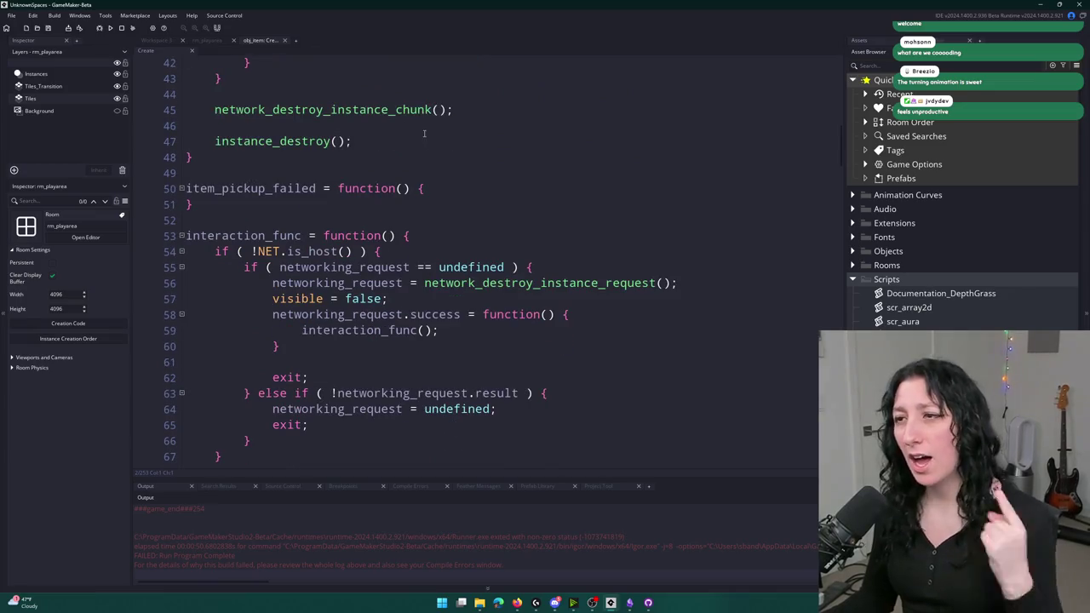
click(541, 281)
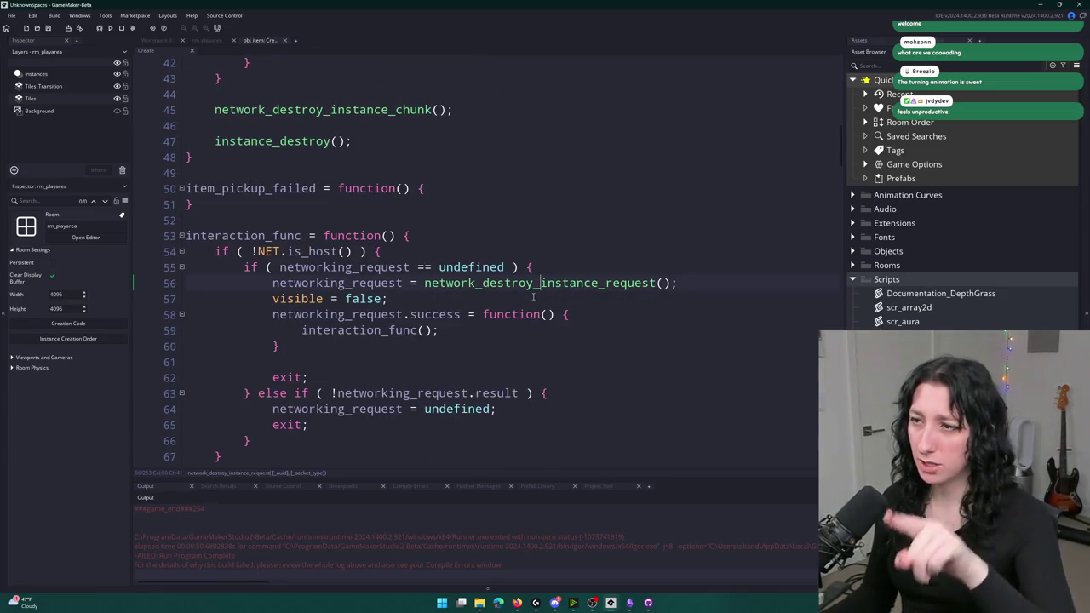
click(482, 282)
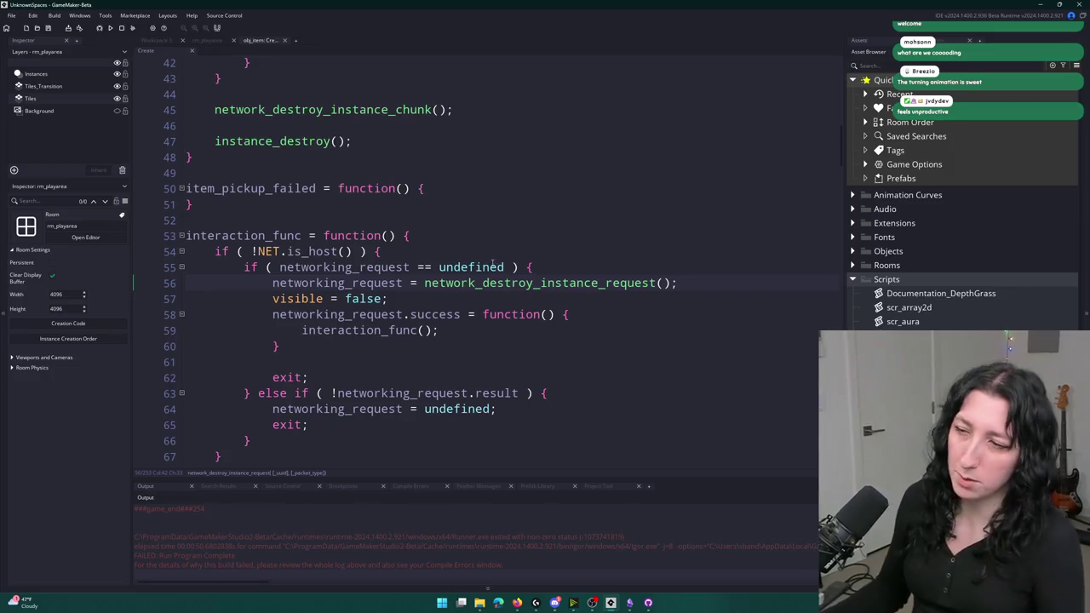
click(596, 282)
middle_click(594, 282)
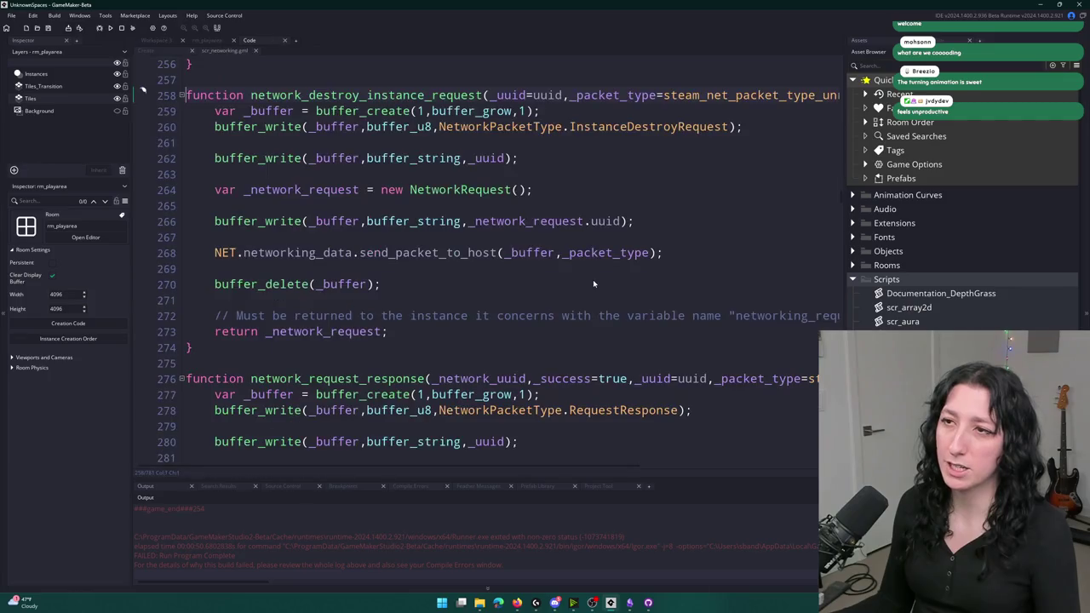
- Rename the function on line 258 to network_pickup_item_request
click(400, 95)
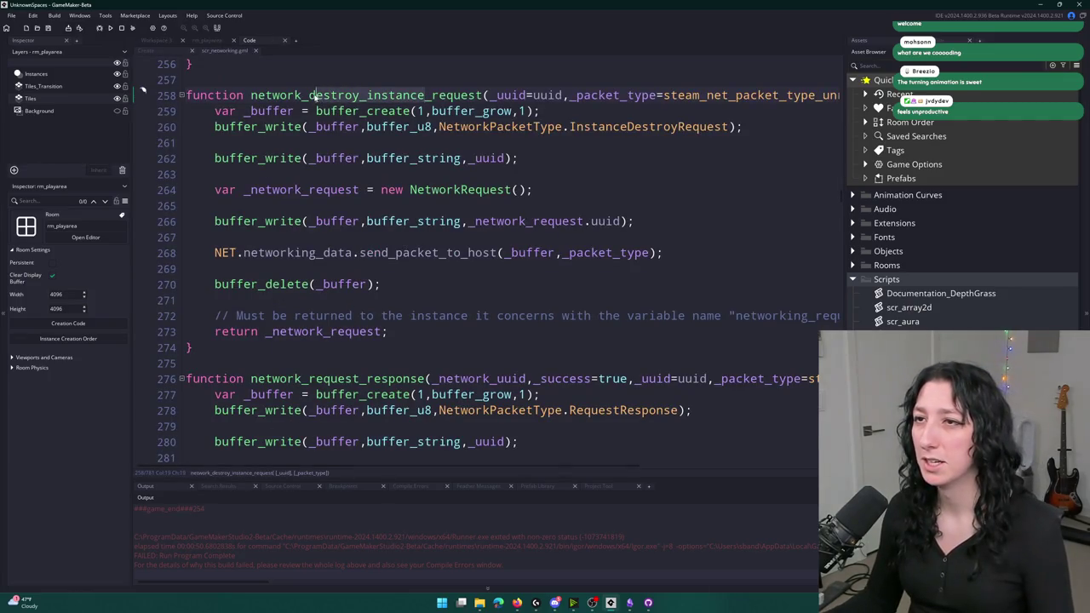
text(pickup_itemk)
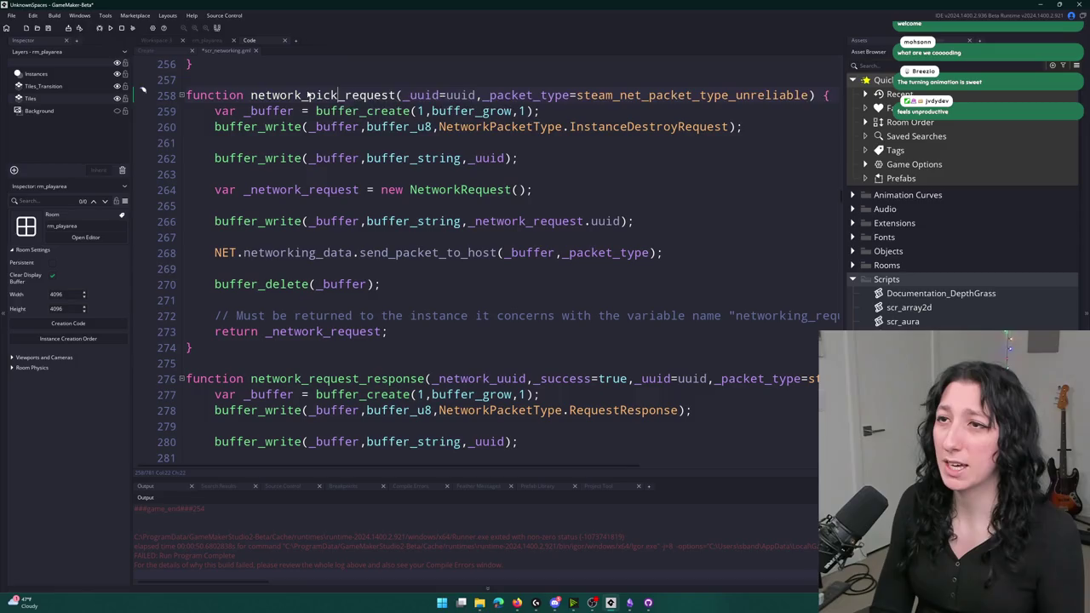
key(BackSpace)
key(BackSpace)
key(BackSpace)
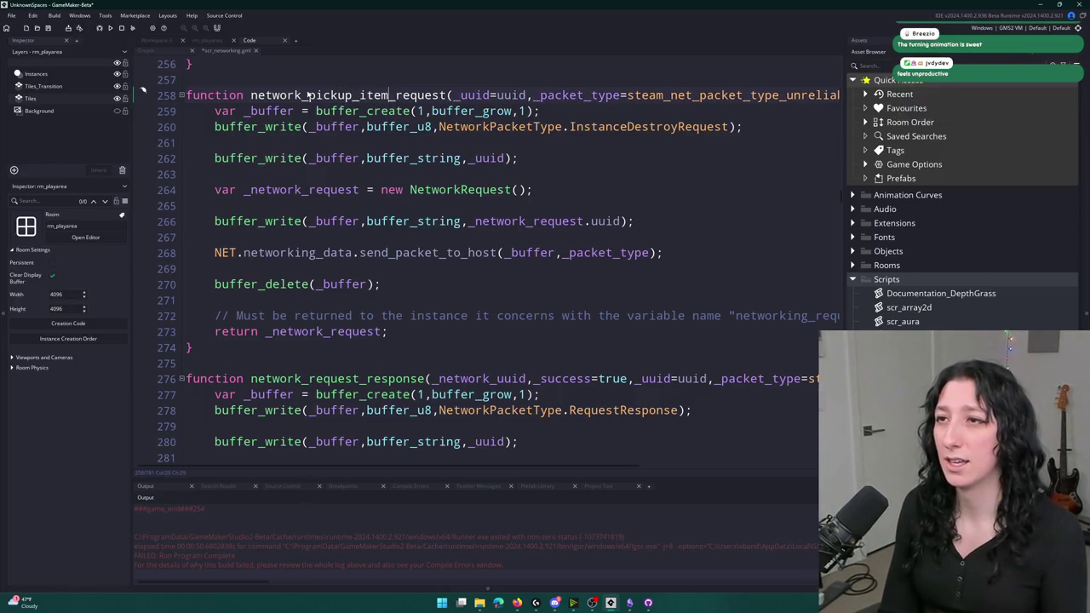
text(interact)
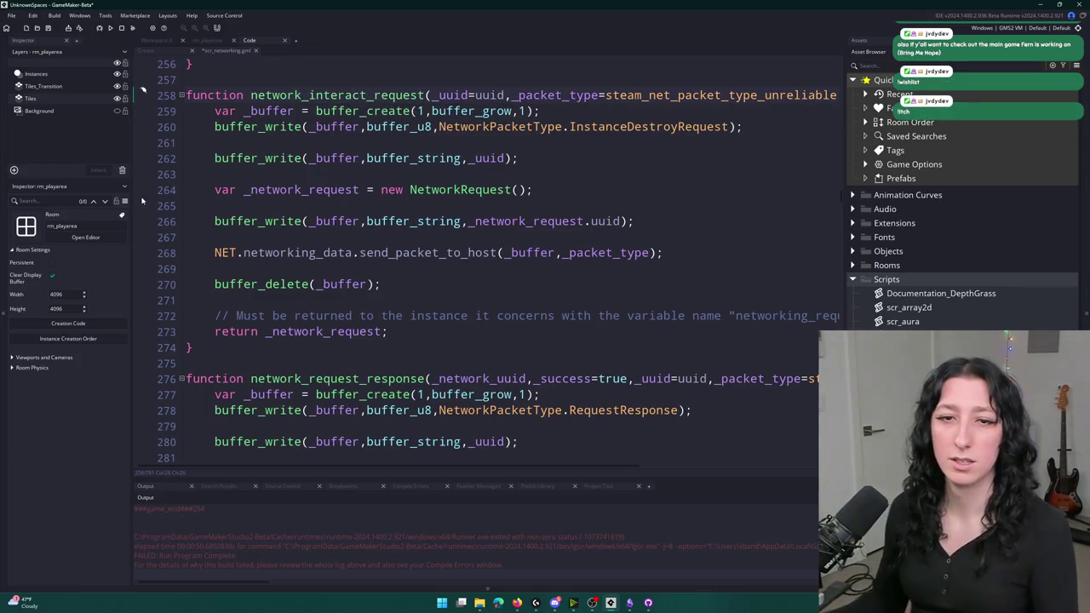
key(BackSpace)
key(BackSpace)
key(BackSpace)
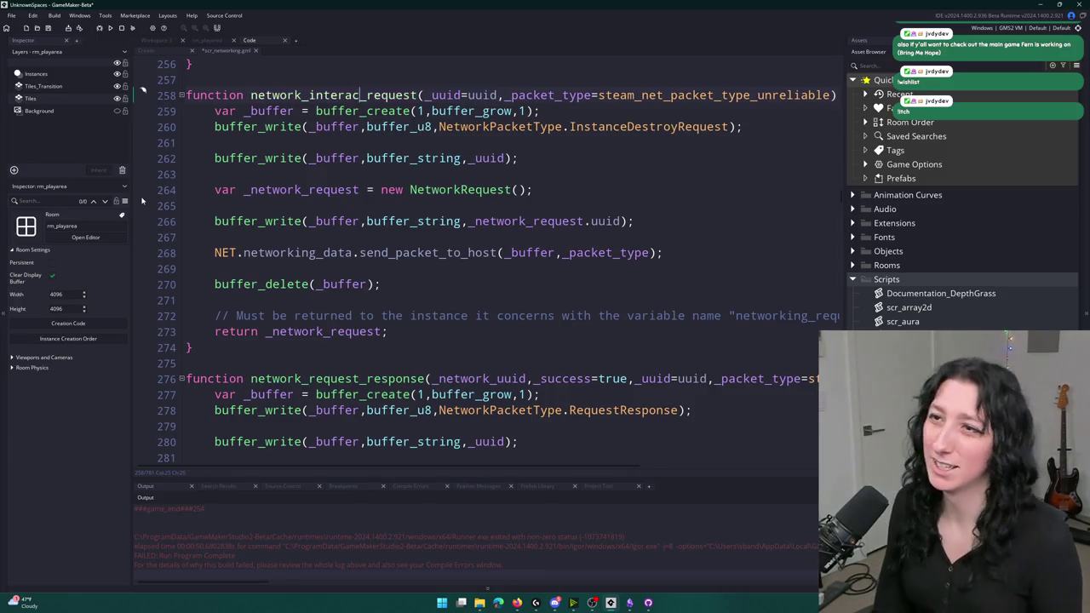
key(BackSpace)
key(BackSpace)
key(BackSpace)
text(pickup_item)
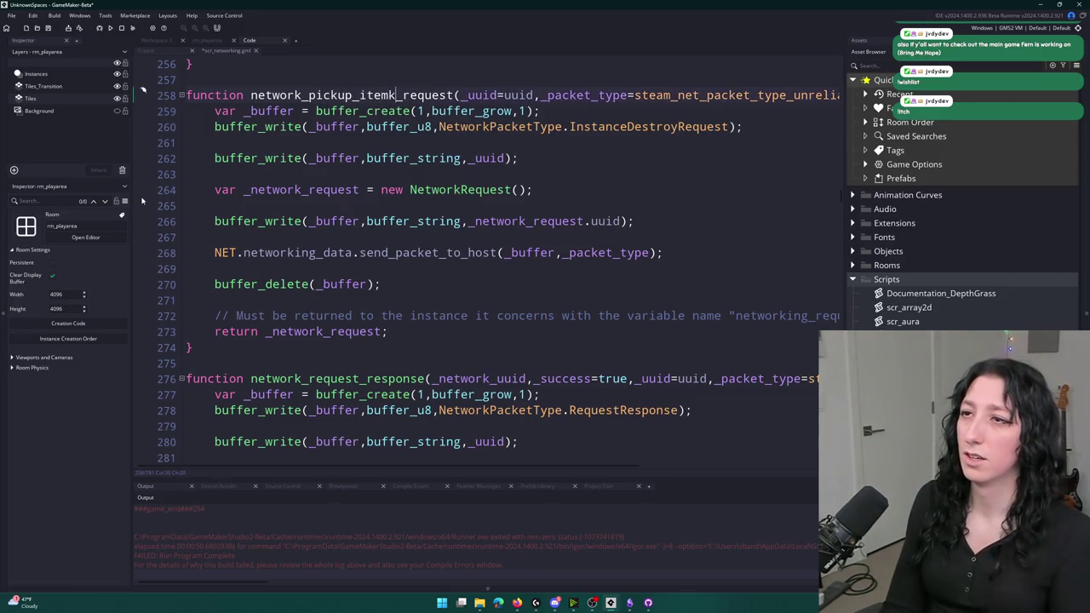
- Hide the side panels, jump to the NetworkPacketType enum, and select InstanceDestroyChunk
key(F12)
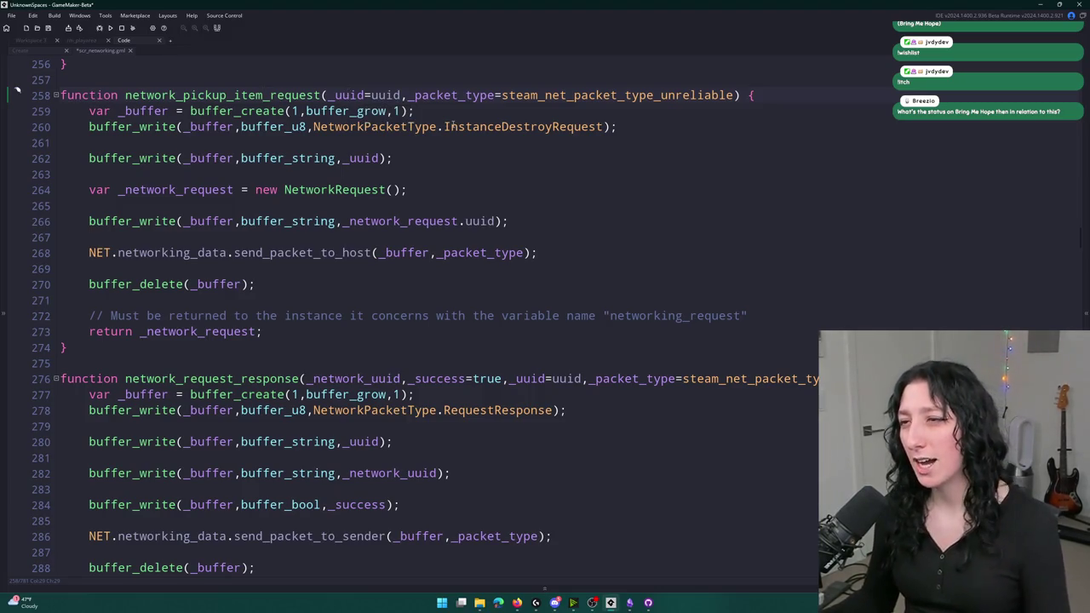
click(404, 126)
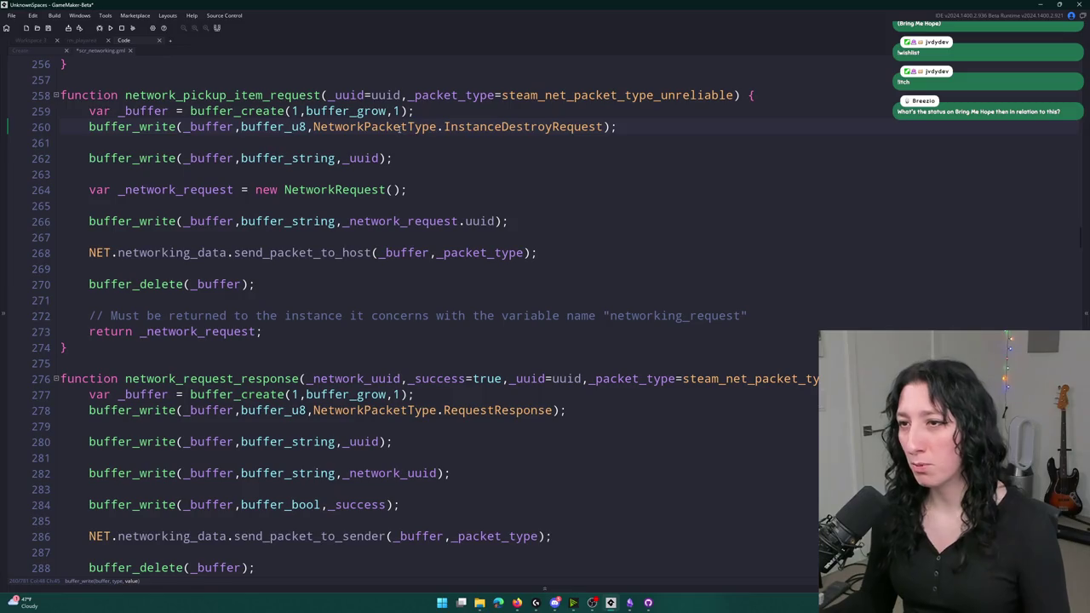
middle_click(402, 126)
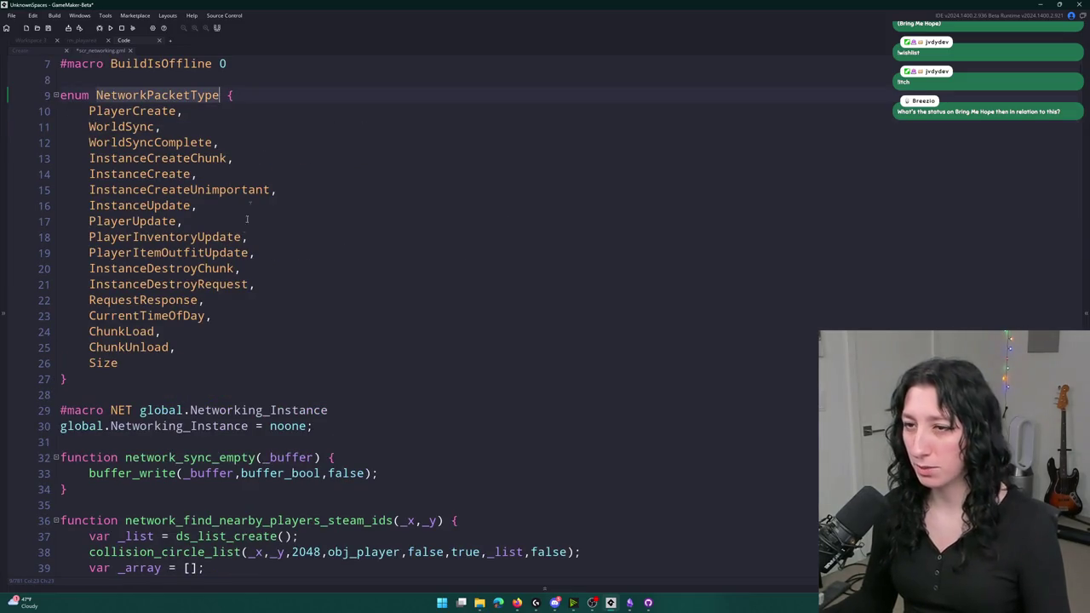
click(184, 284)
click(202, 268)
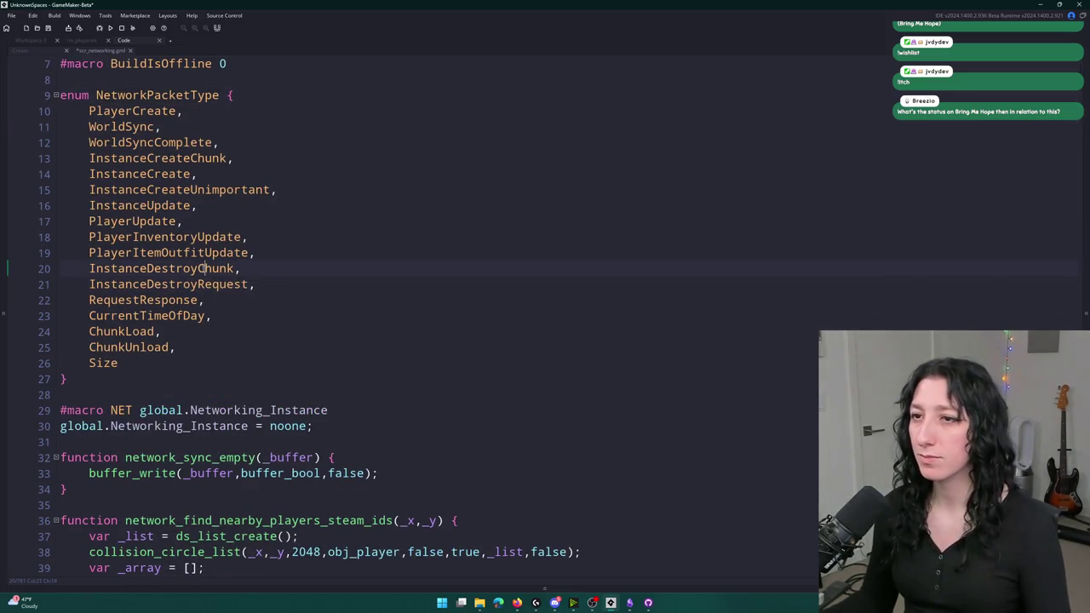
double_click(203, 269)
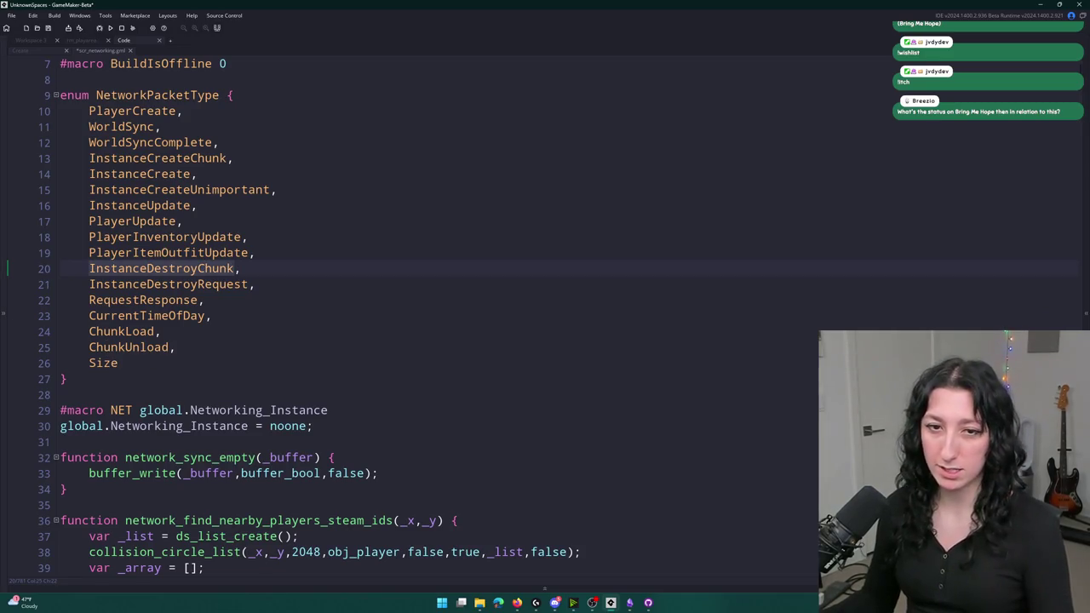
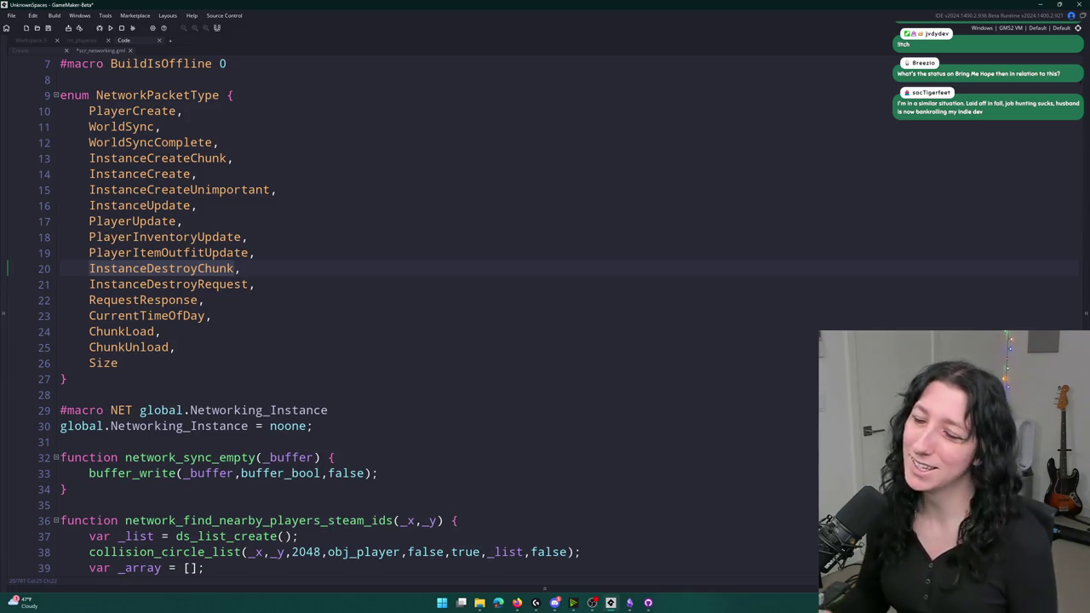
- Change InstanceDestroyRequest to InstancePickupRequest on line 260 and save the script
click(199, 289)
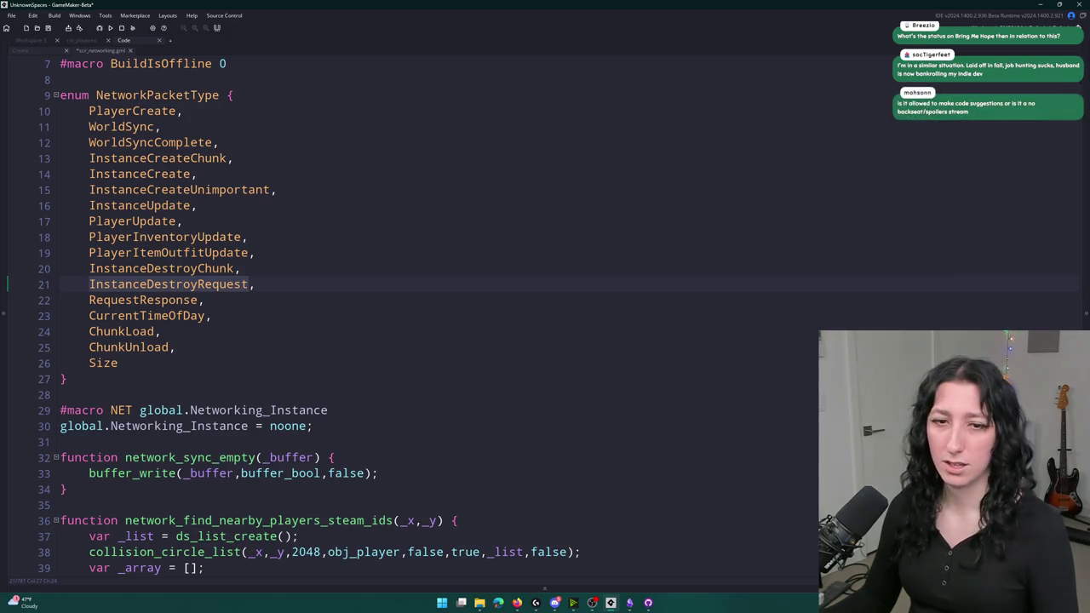
key(ctrl+f)
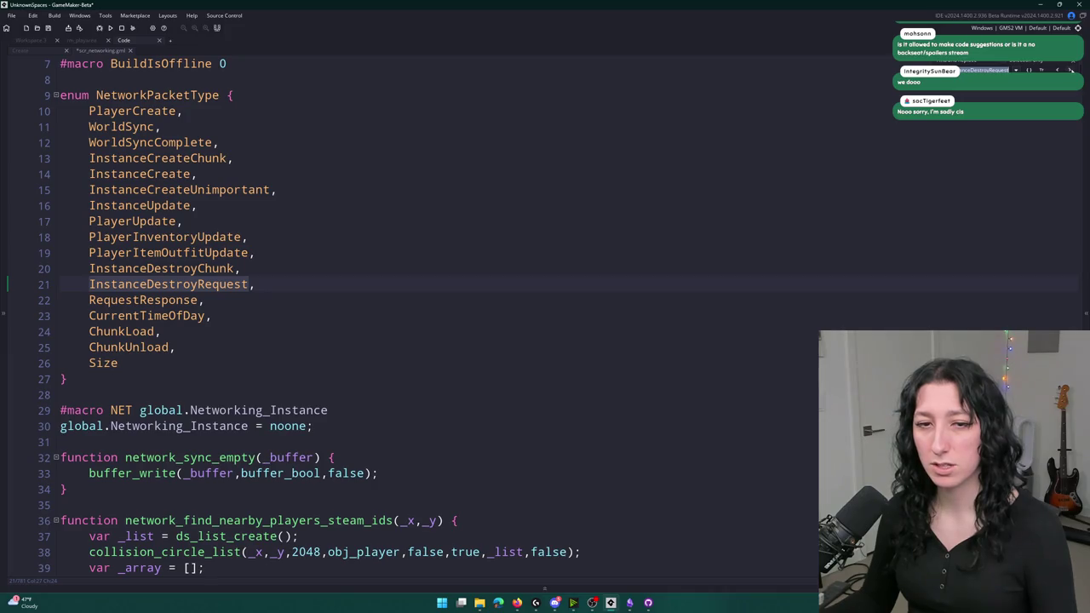
key(Return)
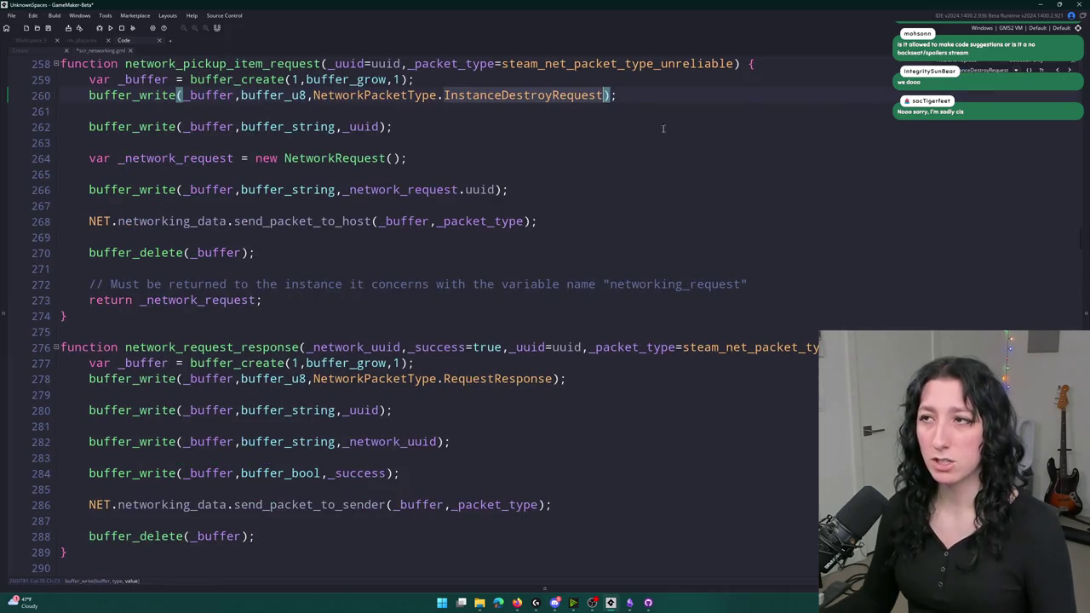
scroll(678, 122, up, 2)
drag(554, 200, 502, 197)
text(Pickup)
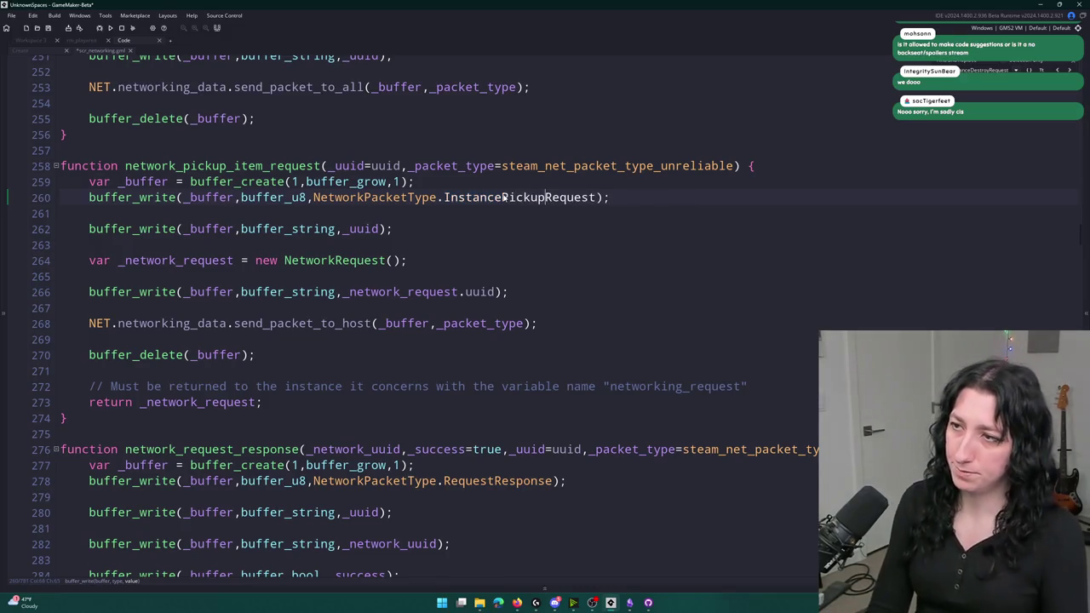
key(ctrl+Right)
key(ctrl+s)
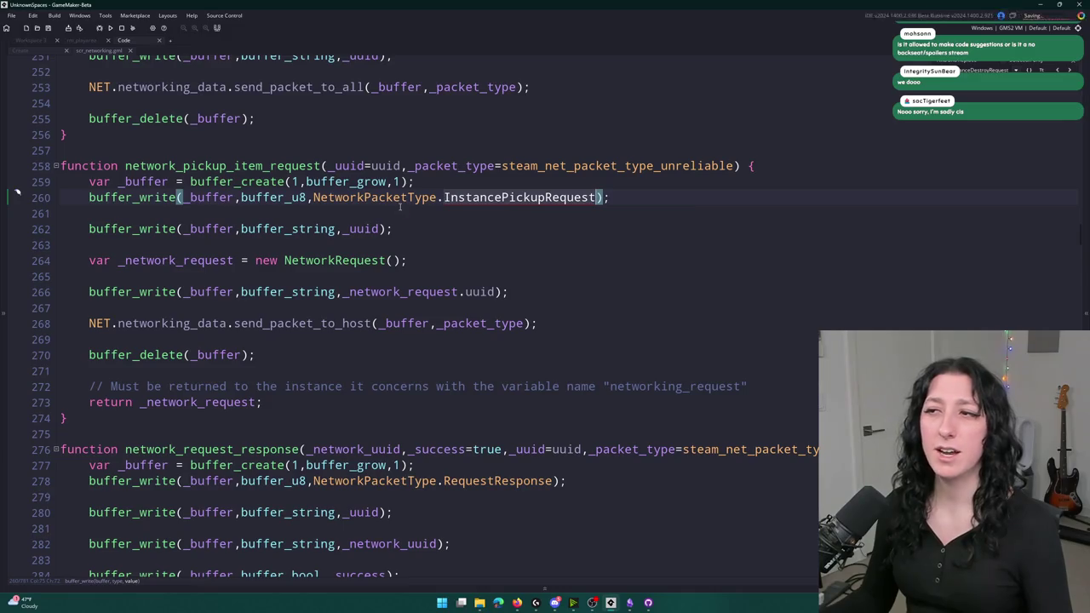
- Rename the NetworkPacketType enum entry InstanceDestroyRequest to InstancePickupRequest
middle_click(400, 201)
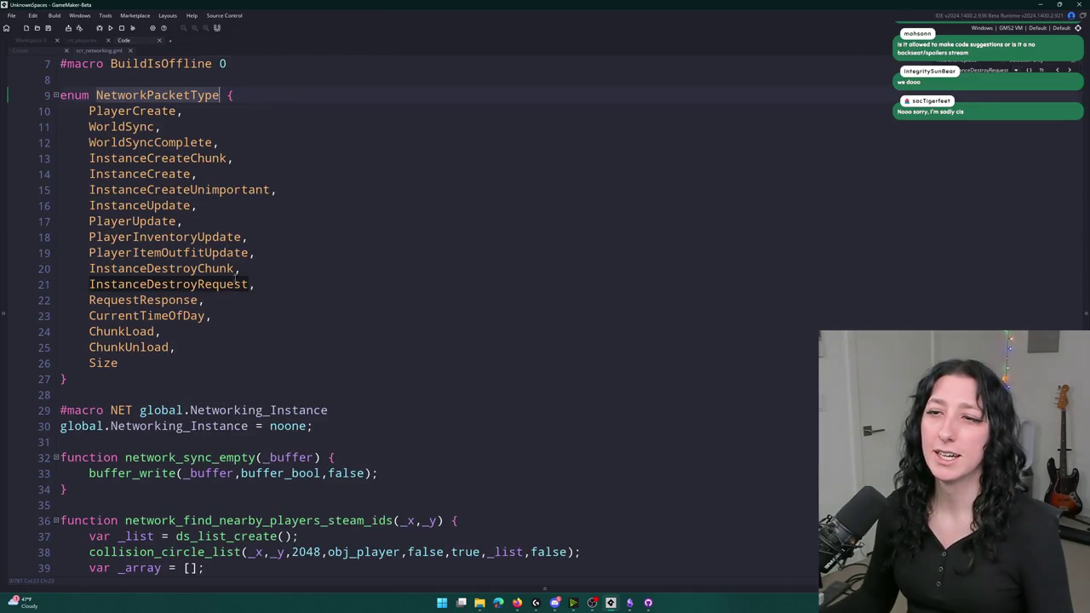
click(255, 284)
click(266, 298)
key(Return)
text(InstancePickupRequest,)
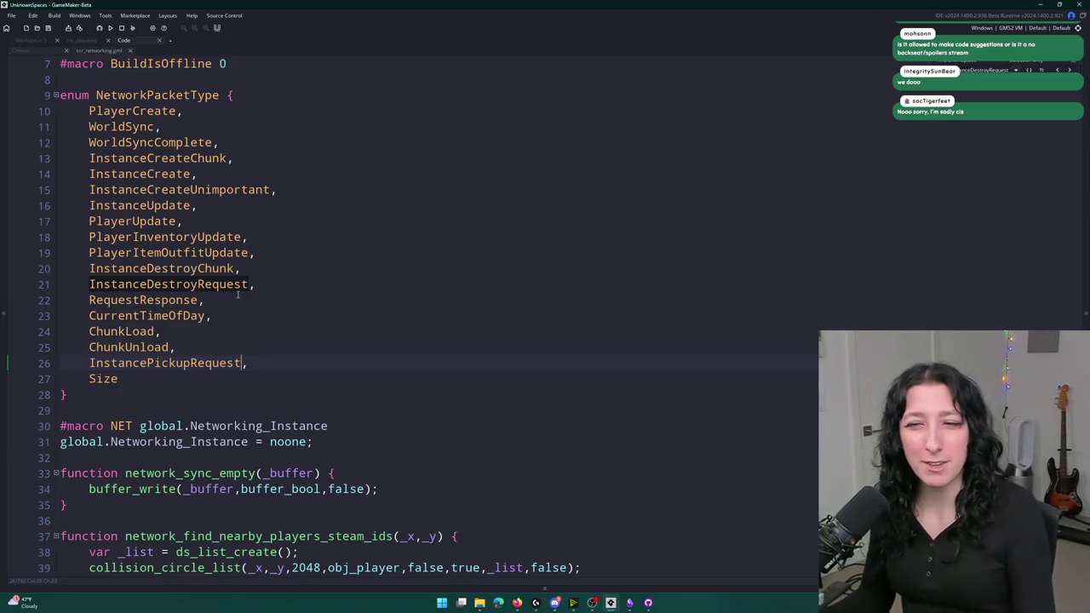
key(ctrl+z)
key(ctrl+z)
click(212, 285)
double_click(212, 284)
text(InstancePickupRequest)
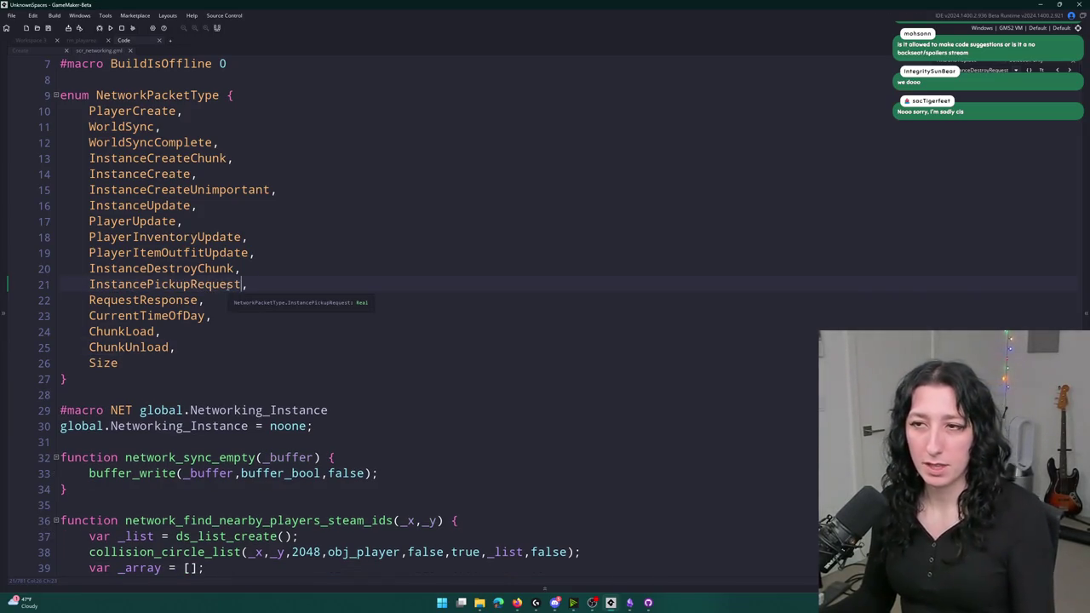
key(ctrl+z)
key(ctrl+y)
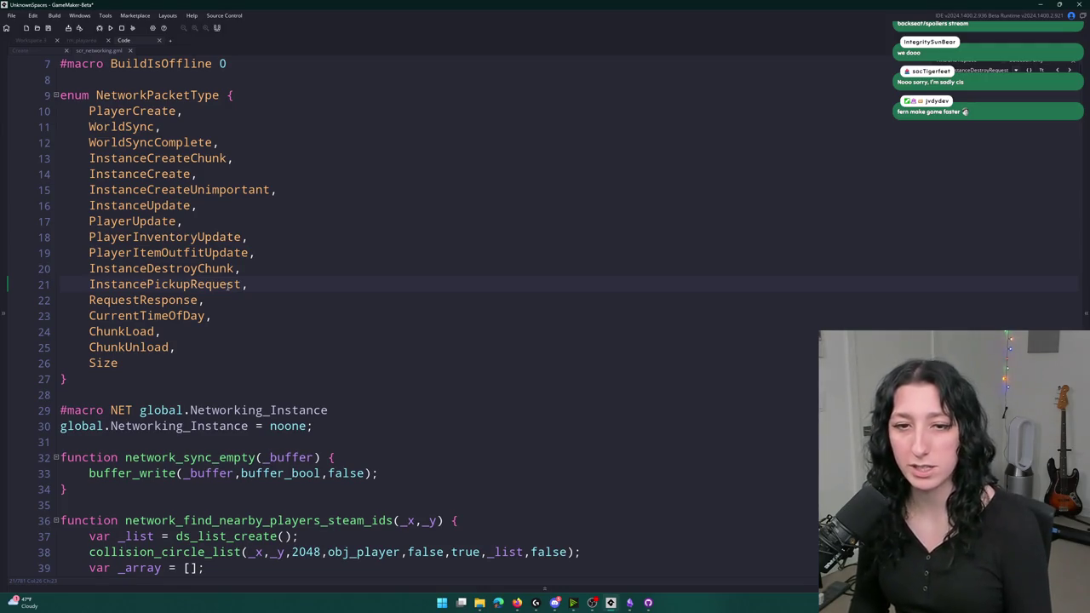
double_click(229, 285)
text(InstanceDestroyRequest)
key(ctrl+z)
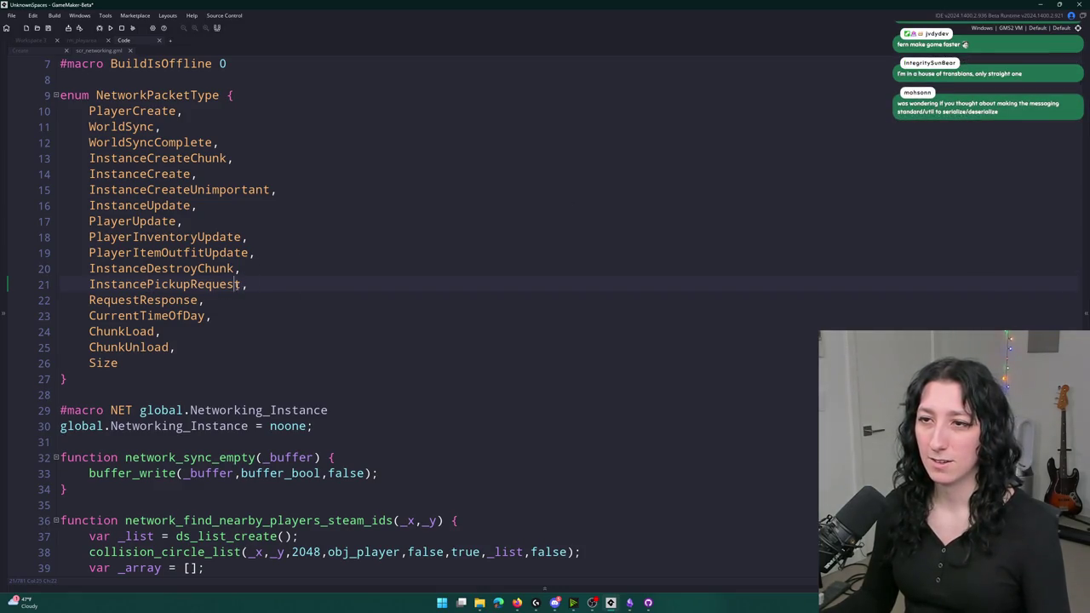
mouse_move(245, 283)
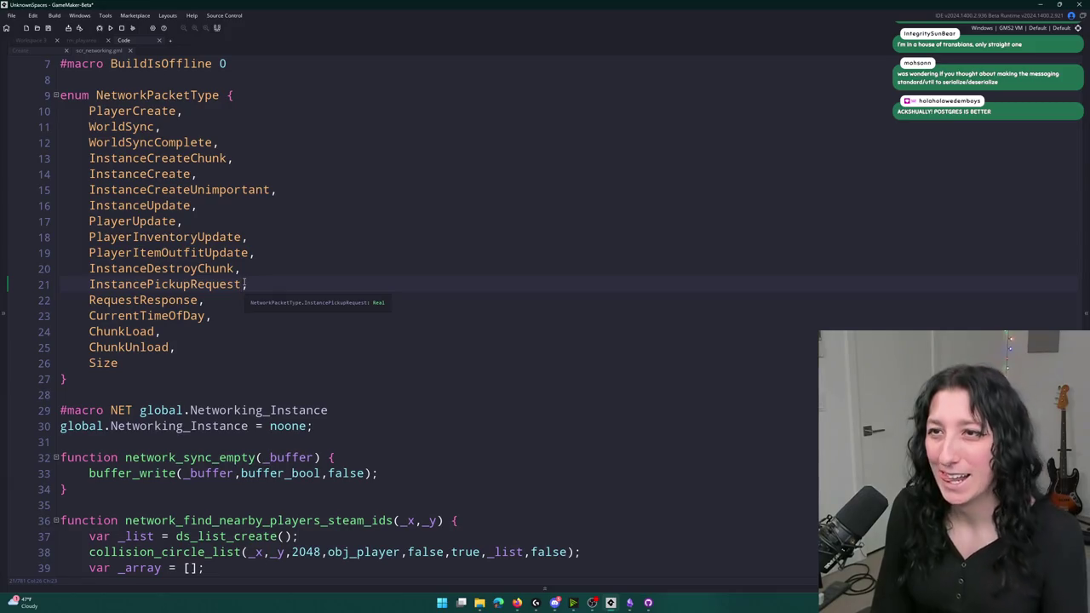
key(Left)
key(Left)
key(Left)
key(Left)
key(Left)
key(Left)
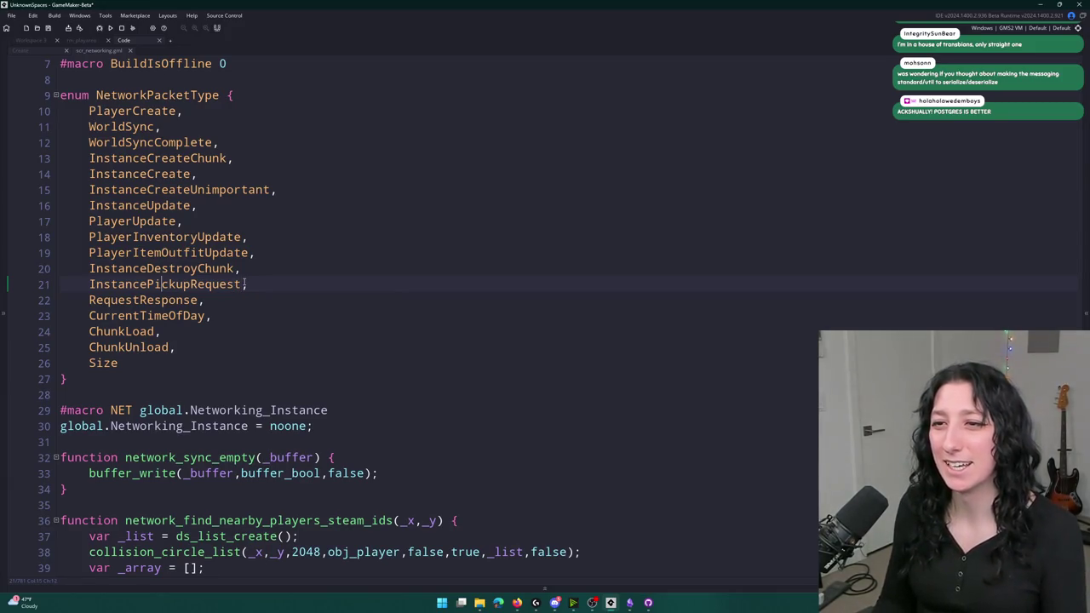
text(Chunk)
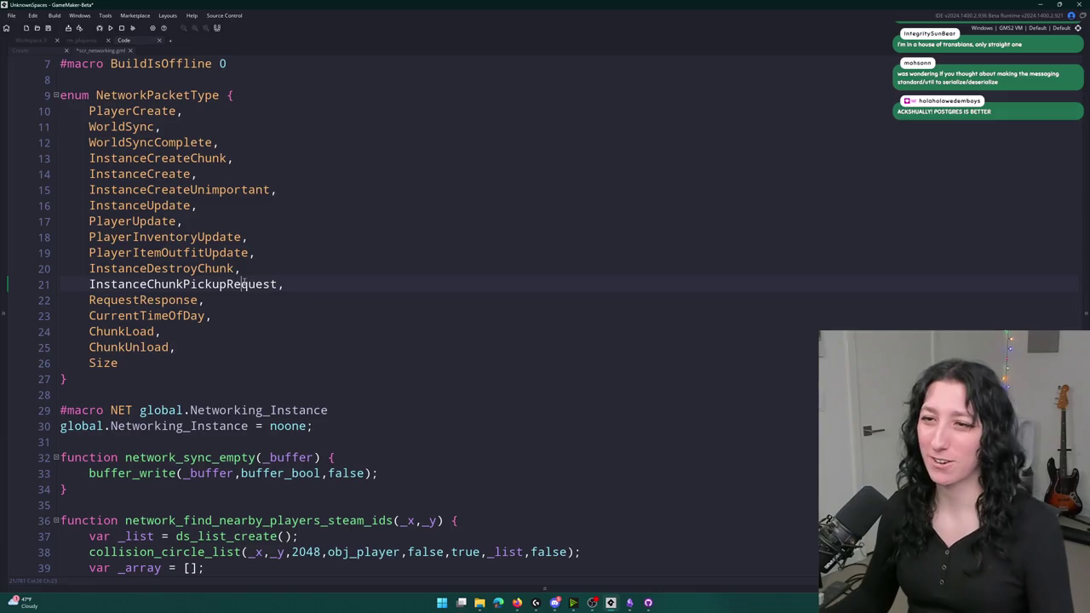
- Rename the line 260 packet type to InstanceChunkPickupRequest by inserting 'Chunk'
double_click(245, 284)
click(175, 269)
double_click(174, 268)
key(ctrl+f)
key(Return)
key(Escape)
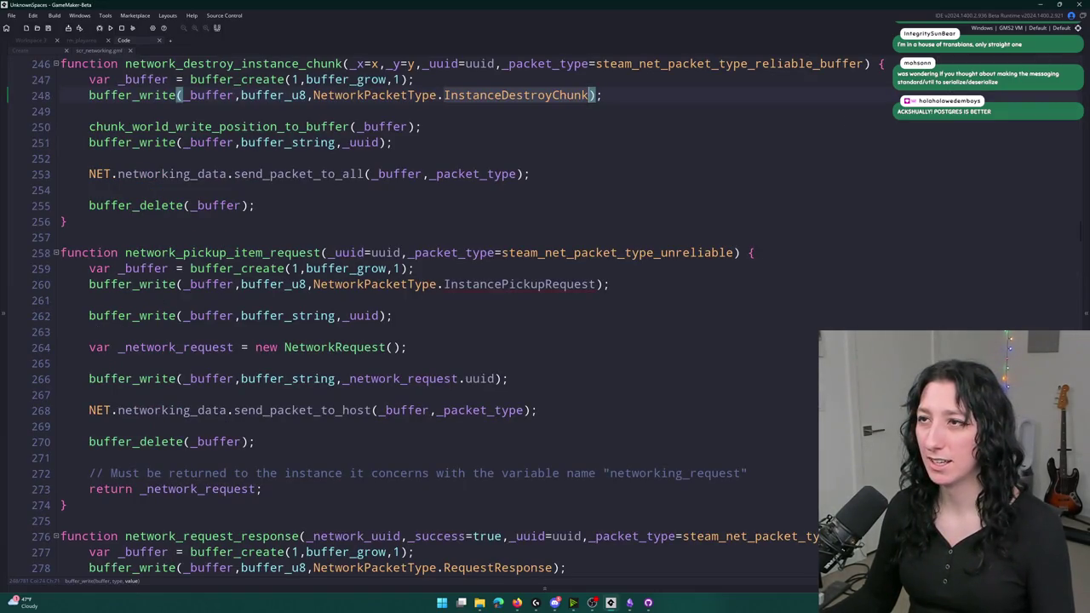
click(576, 238)
click(526, 285)
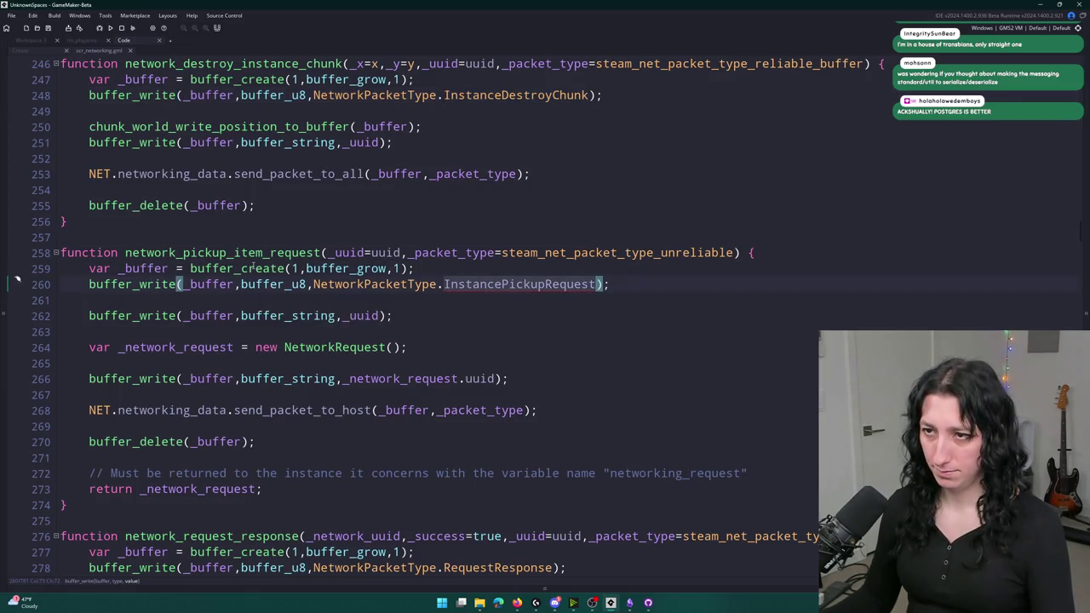
text(Chunk)
key(Return)
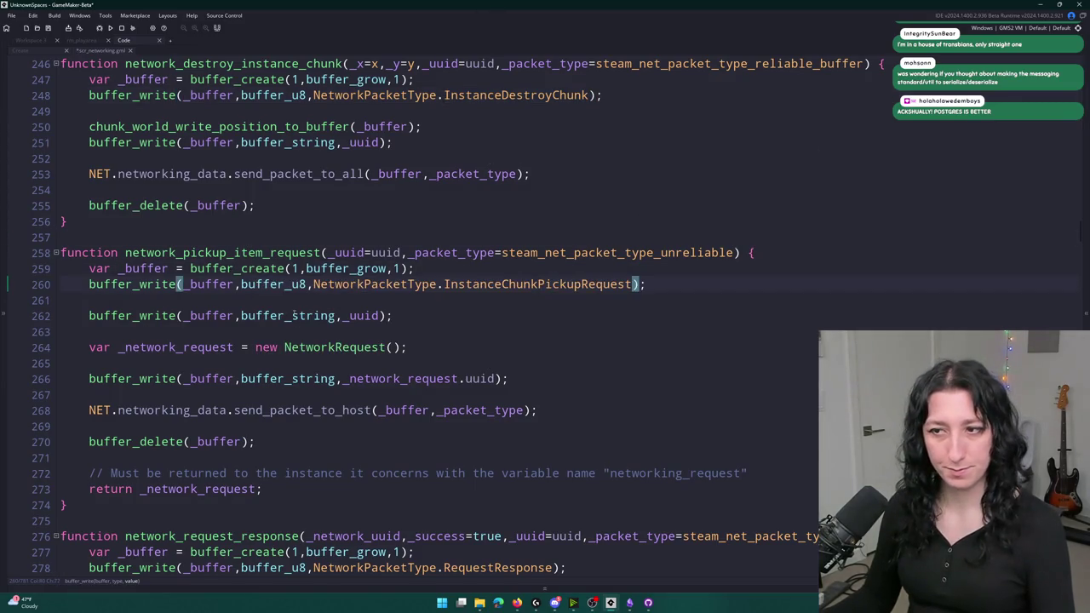
- Add chunk_world_write_position_to_buffer(_buffer,x,y); above the uuid buffer_write line
click(412, 312)
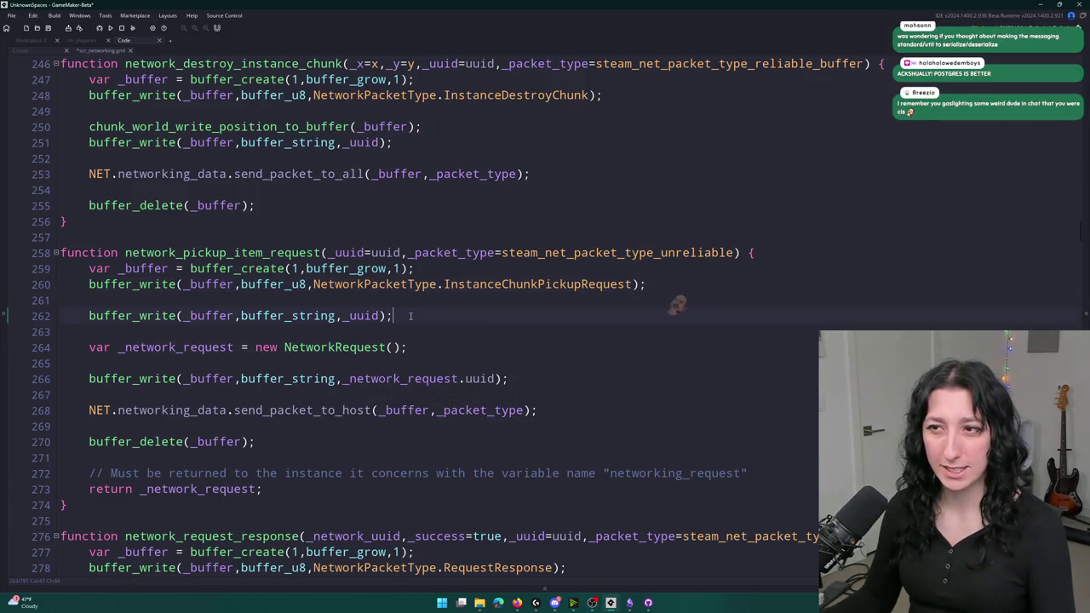
key(ctrl+d)
key(ctrl+d)
key(ctrl+z)
key(ctrl+z)
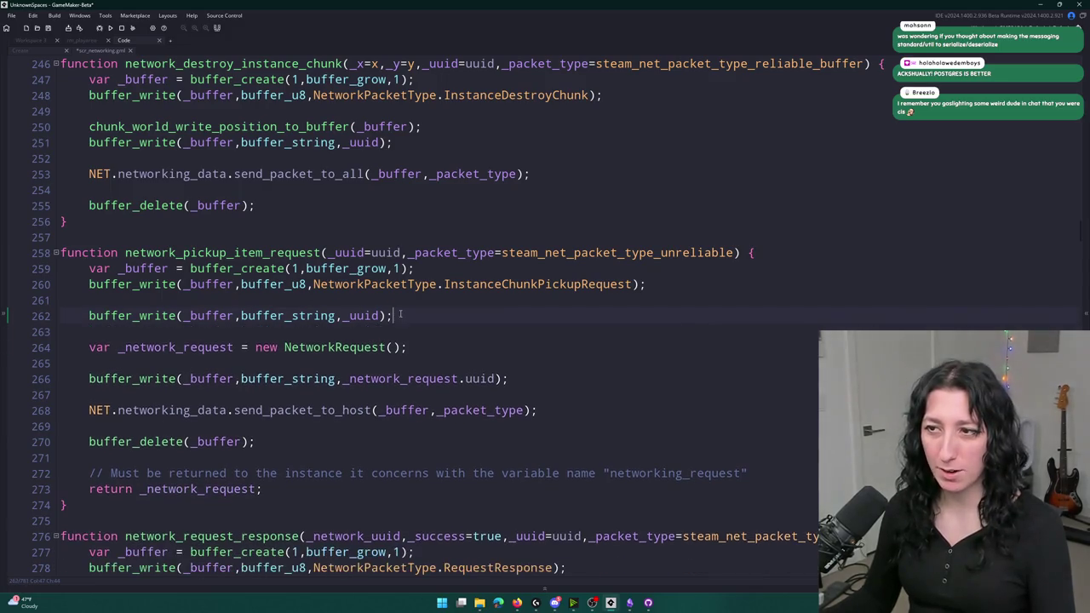
key(Home)
key(Return)
key(Up)
text(buffer_)
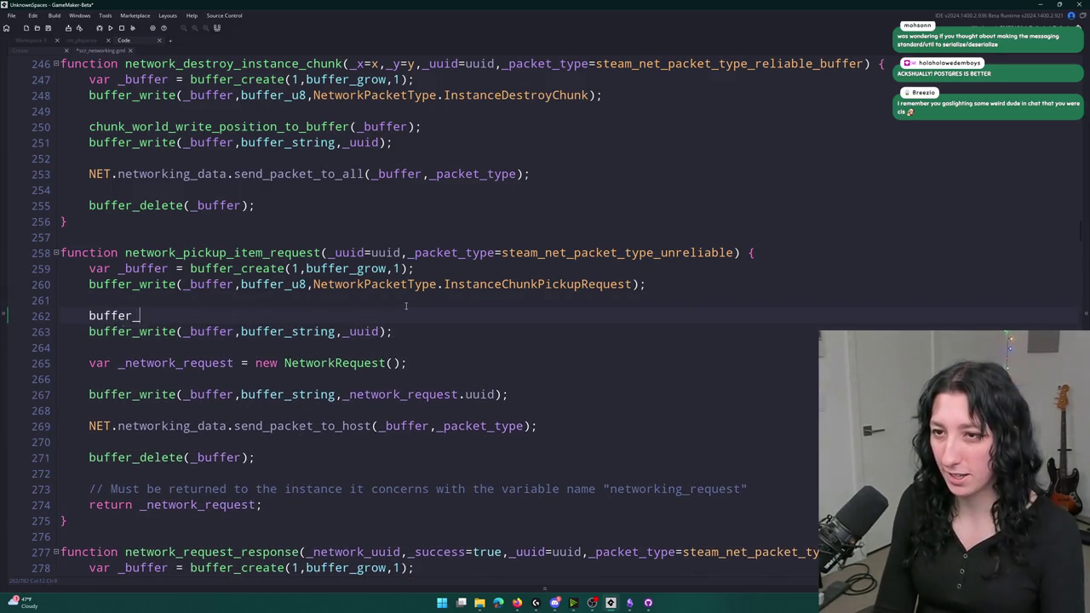
key(BackSpace)
key(BackSpace)
key(BackSpace)
text(ch)
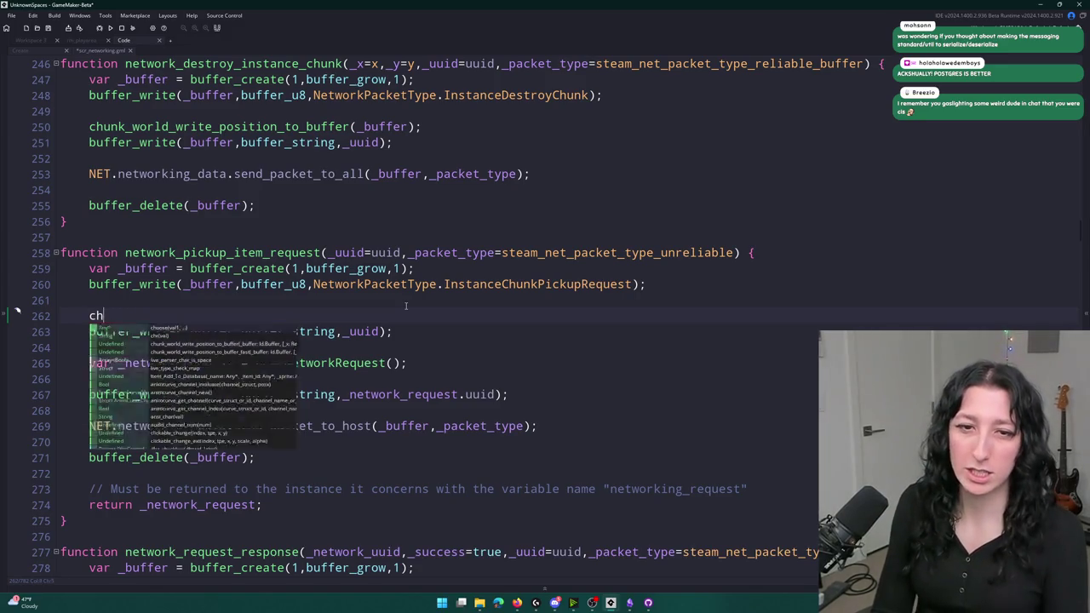
text(unk_wor)
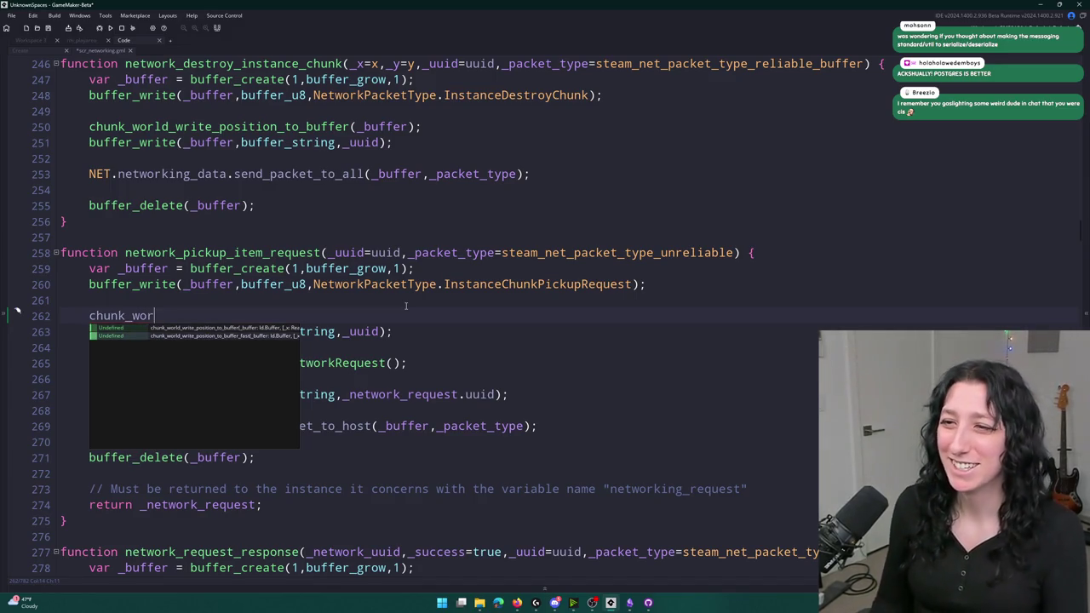
key(Return)
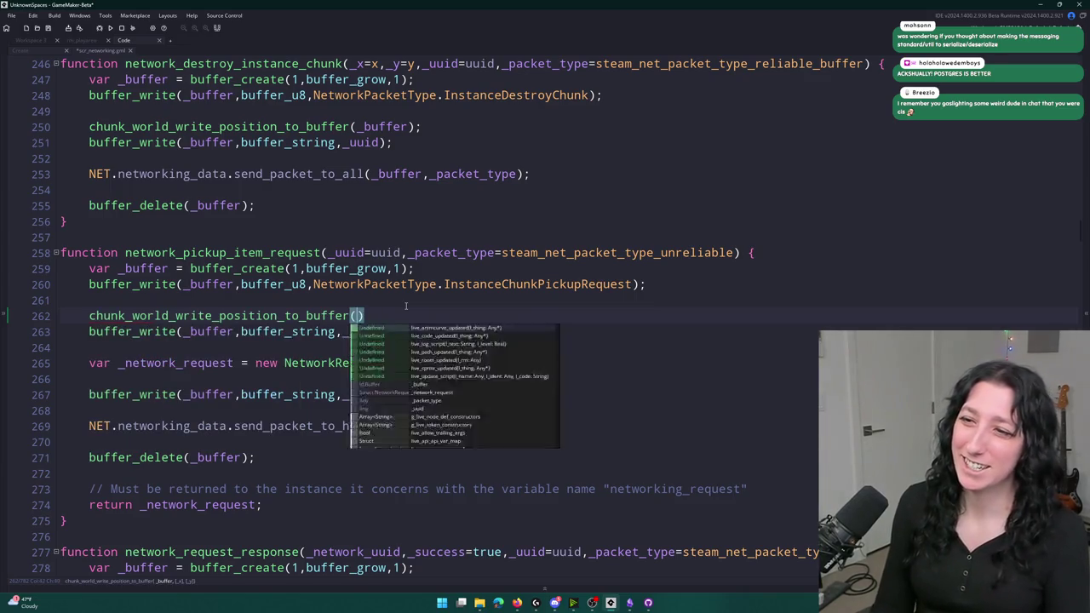
key(Escape)
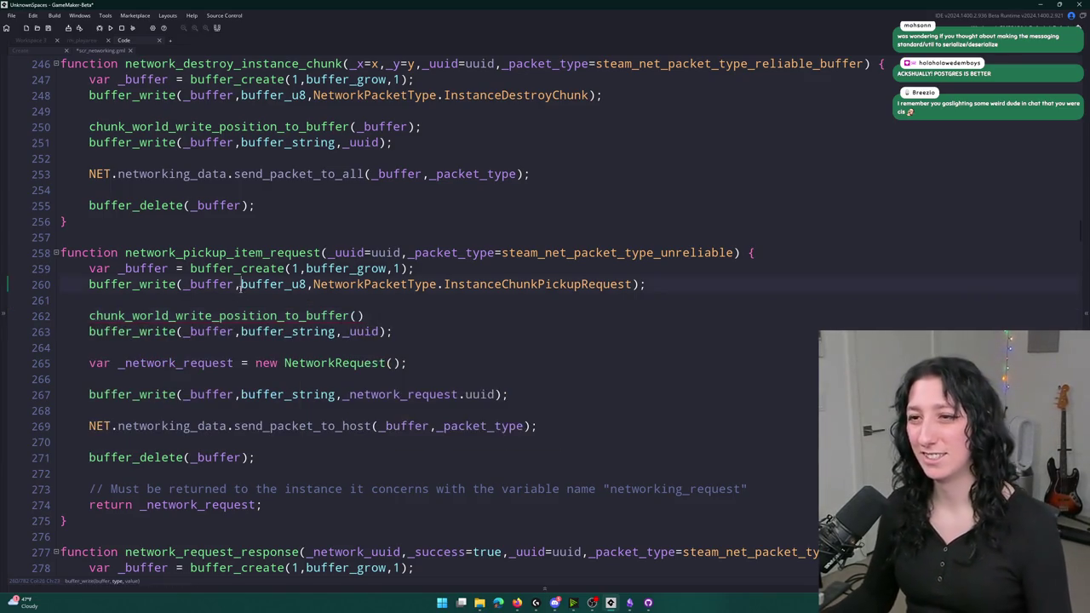
double_click(236, 250)
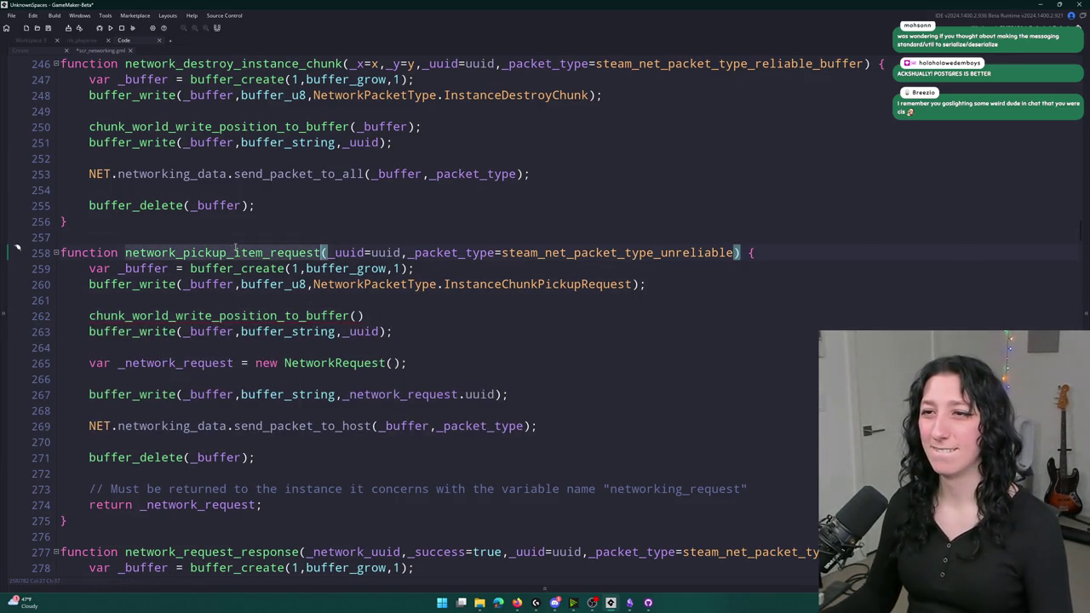
click(356, 316)
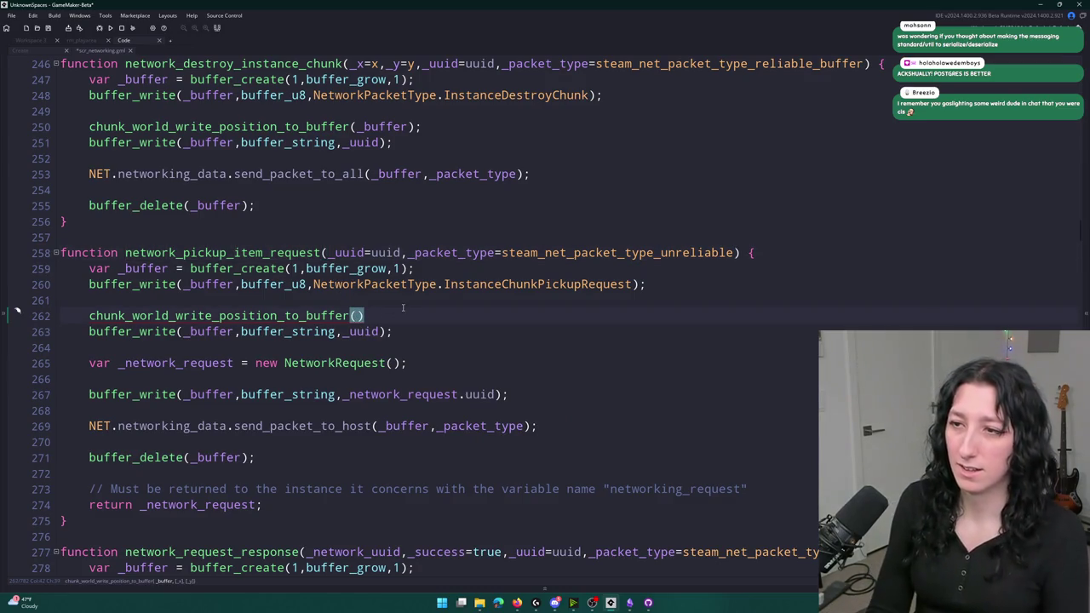
text(_buffer,x,y))
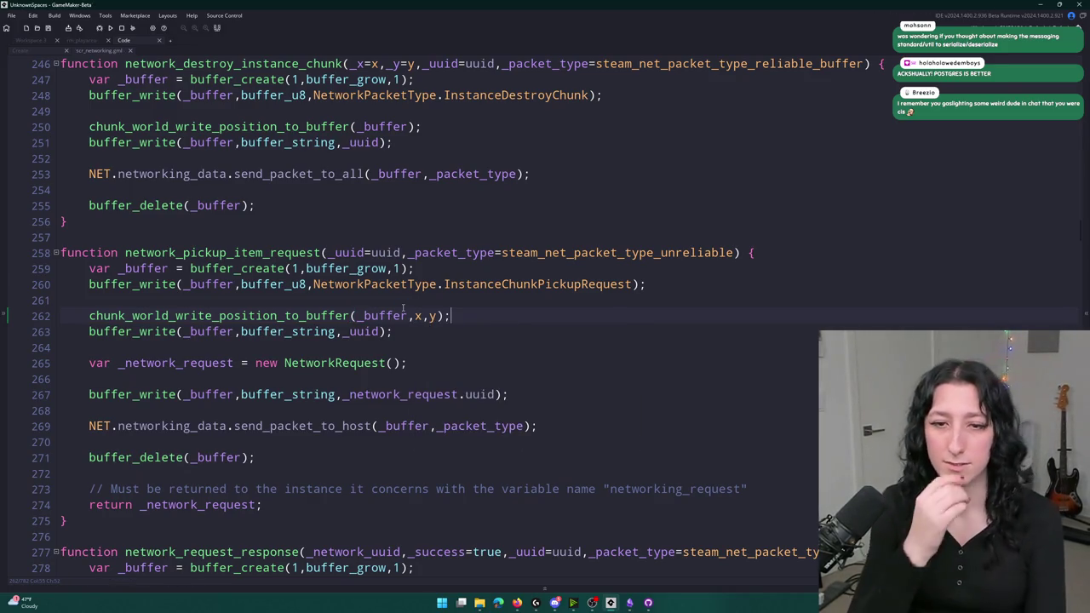
text(;)
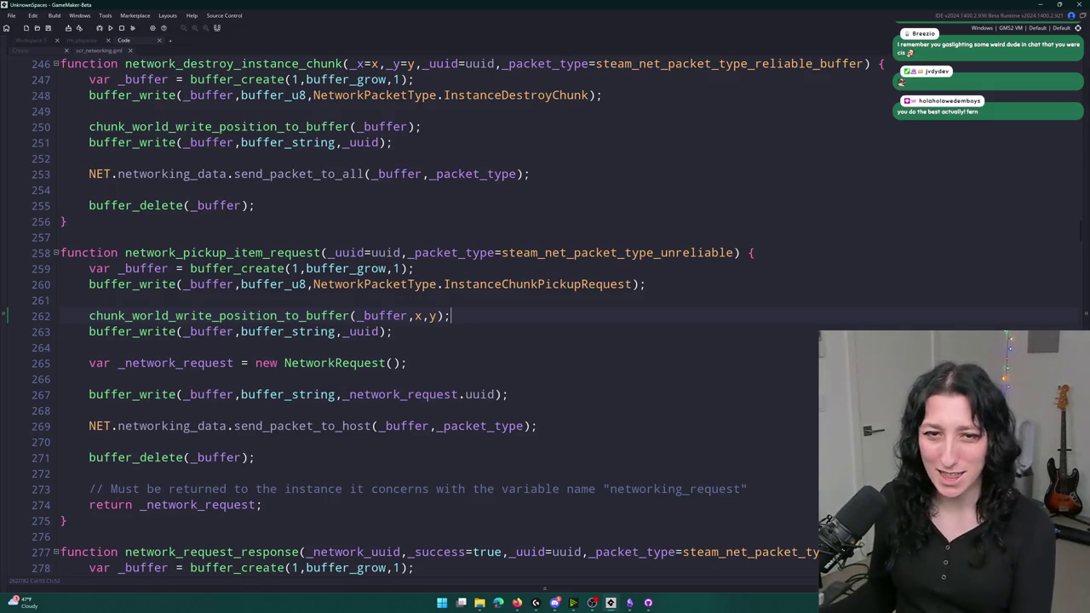
click(60, 252)
text(data = {     object_key : obj_player,     x : x,     y : y }  var _json = json_stringify(data);)
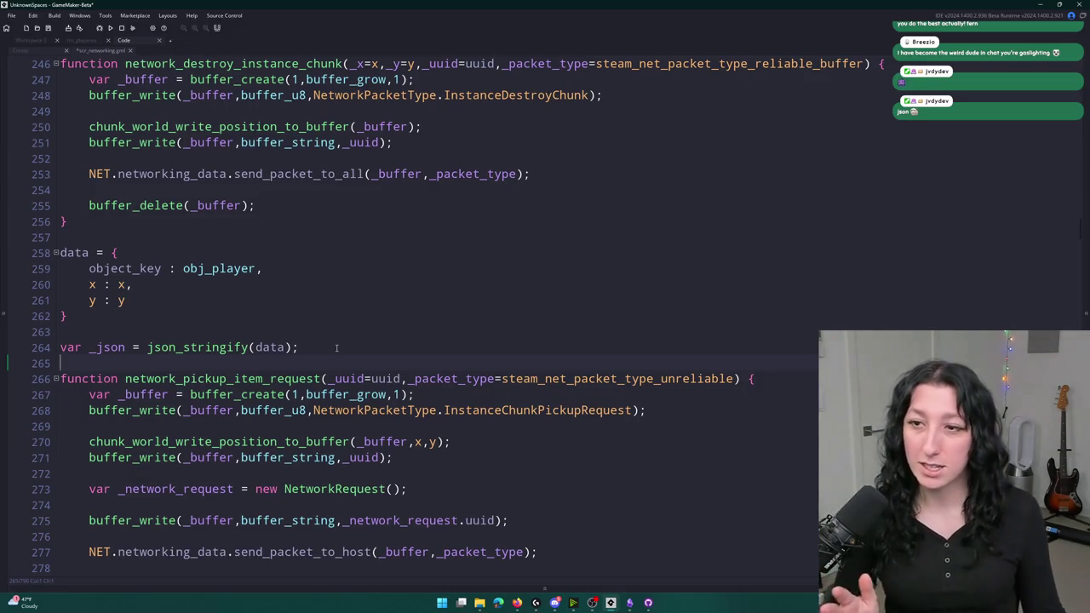
drag(336, 348, 39, 246)
key(BackSpace)
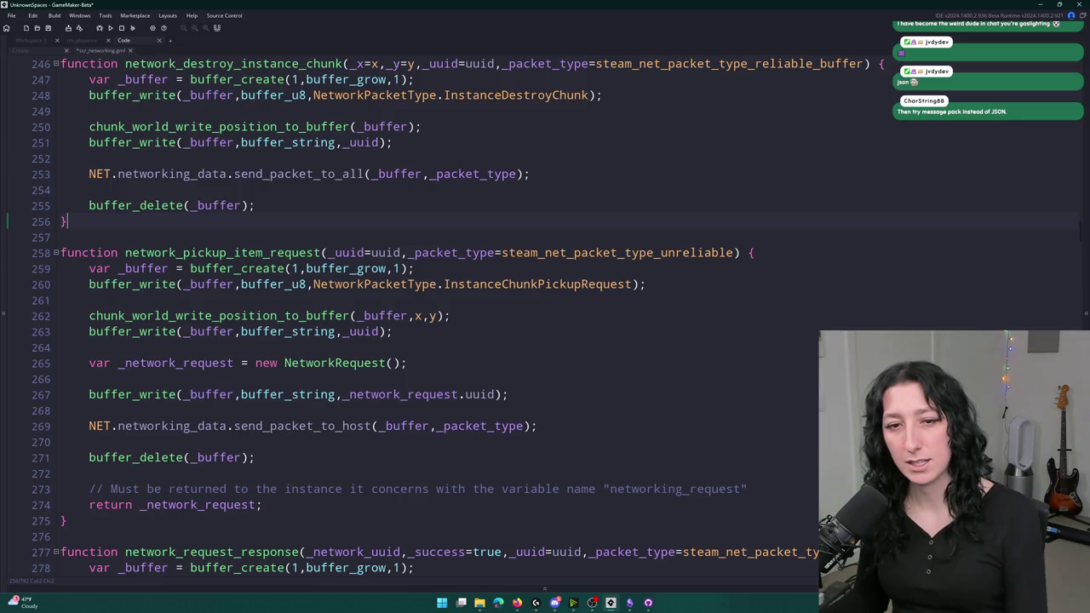
scroll(565, 216, down, 2)
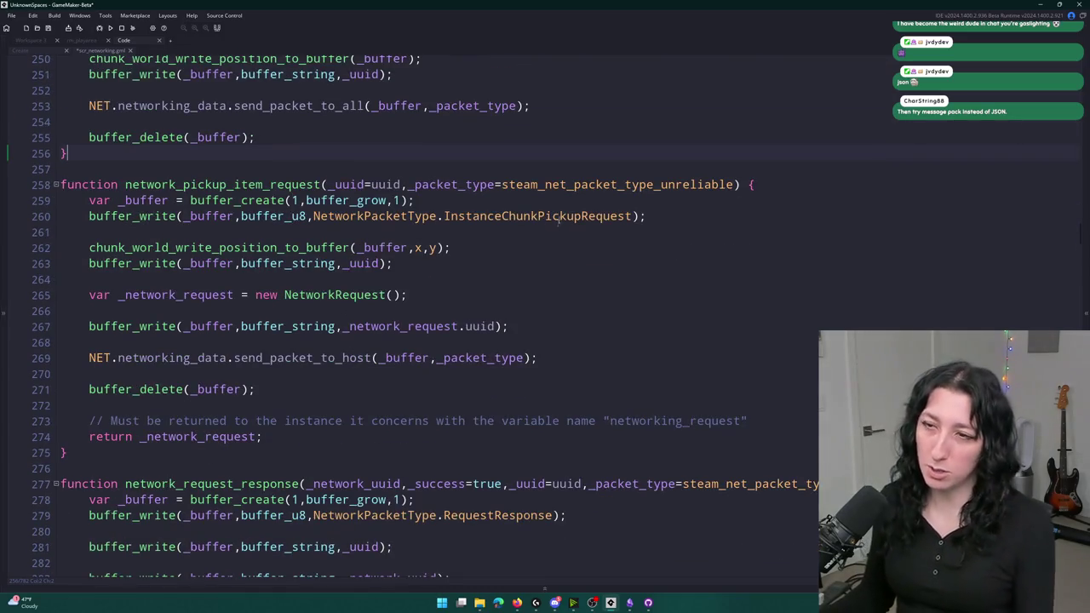
scroll(566, 217, up, 1)
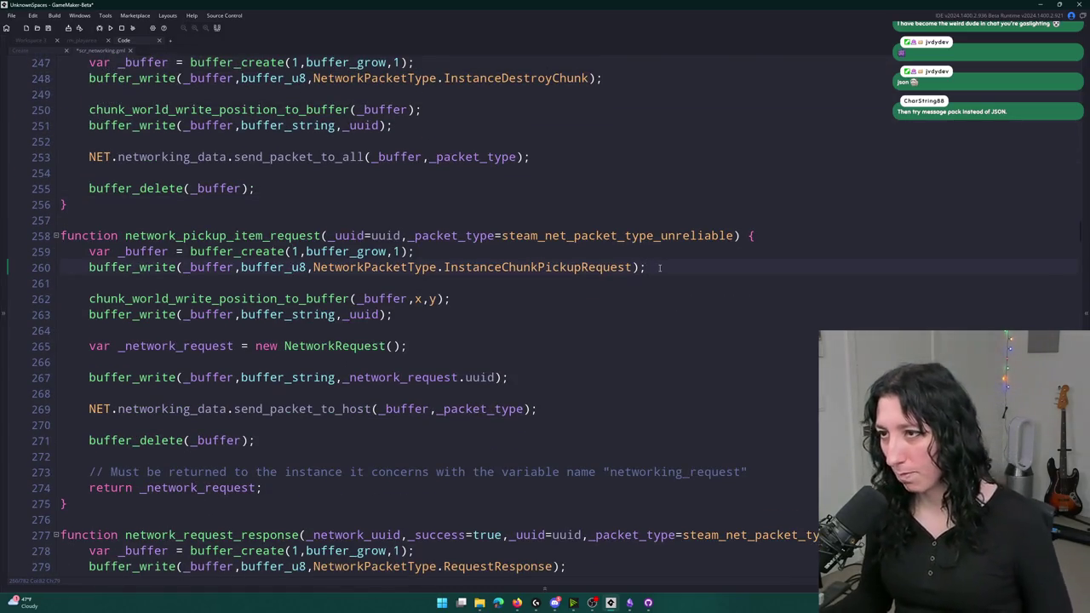
scroll(672, 276, up, 1)
scroll(685, 309, up, 2)
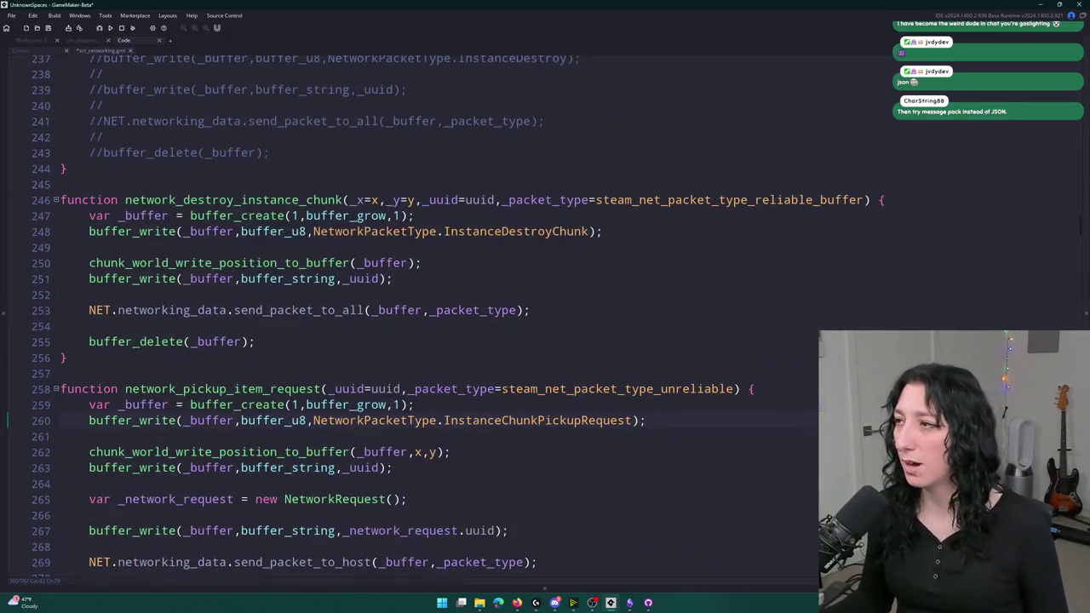
key(ctrl+Home)
scroll(317, 317, down, 15)
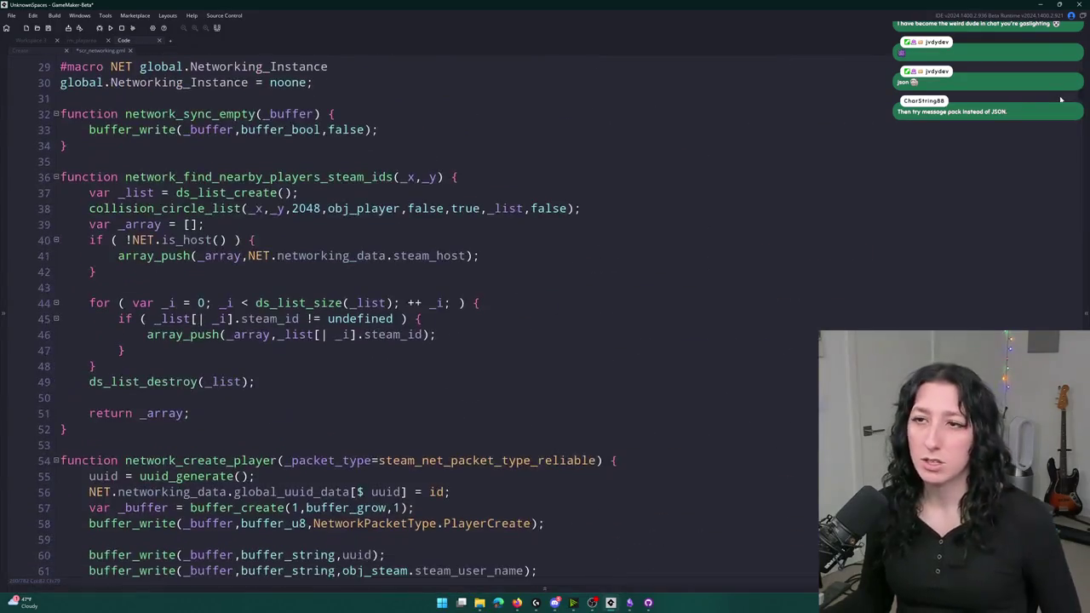
scroll(292, 254, down, 4)
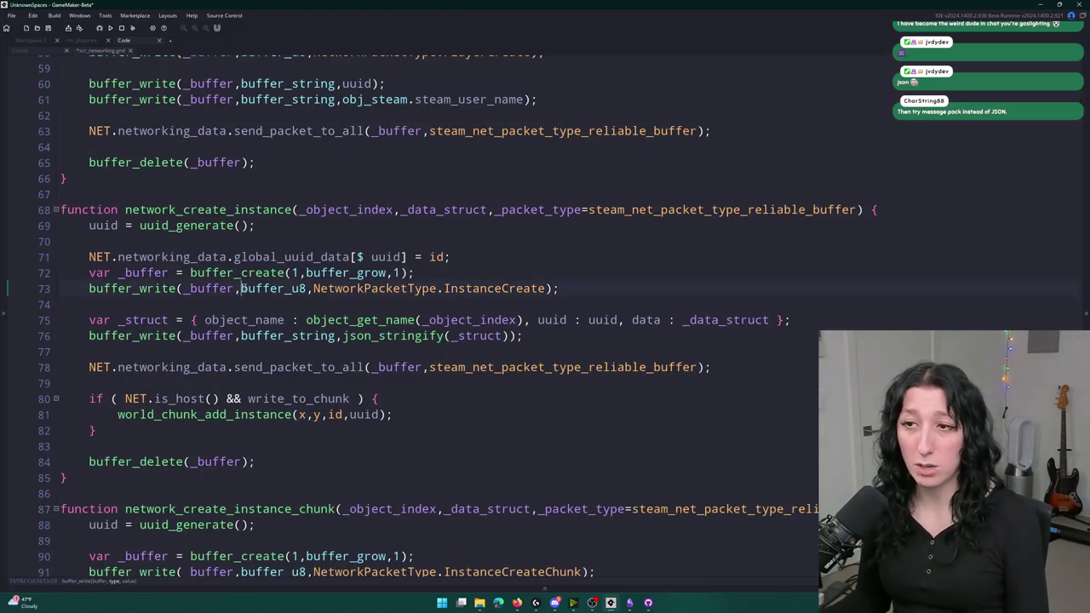
double_click(274, 288)
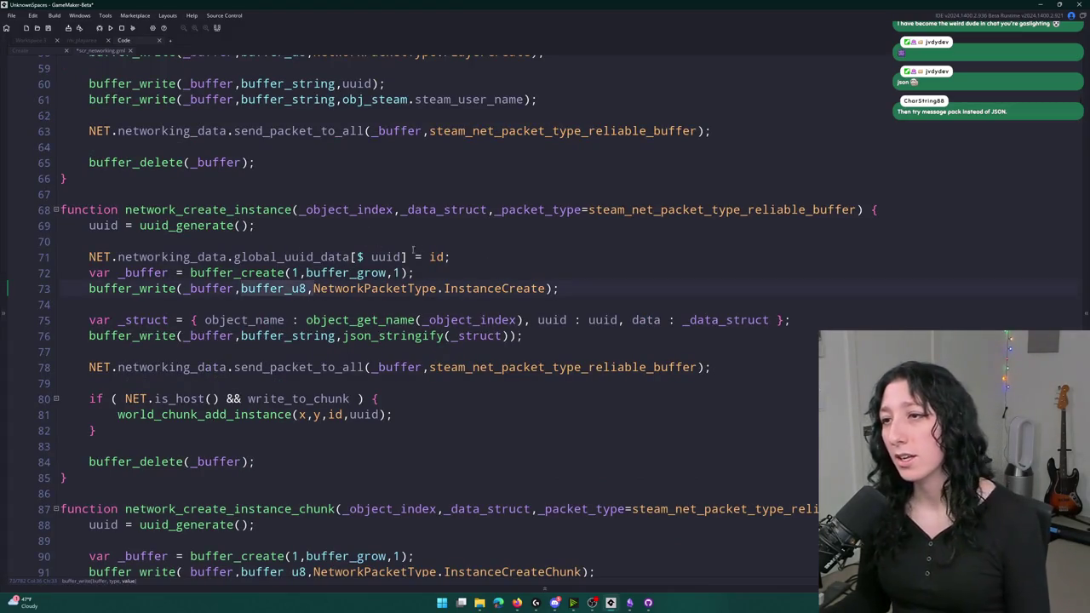
click(546, 288)
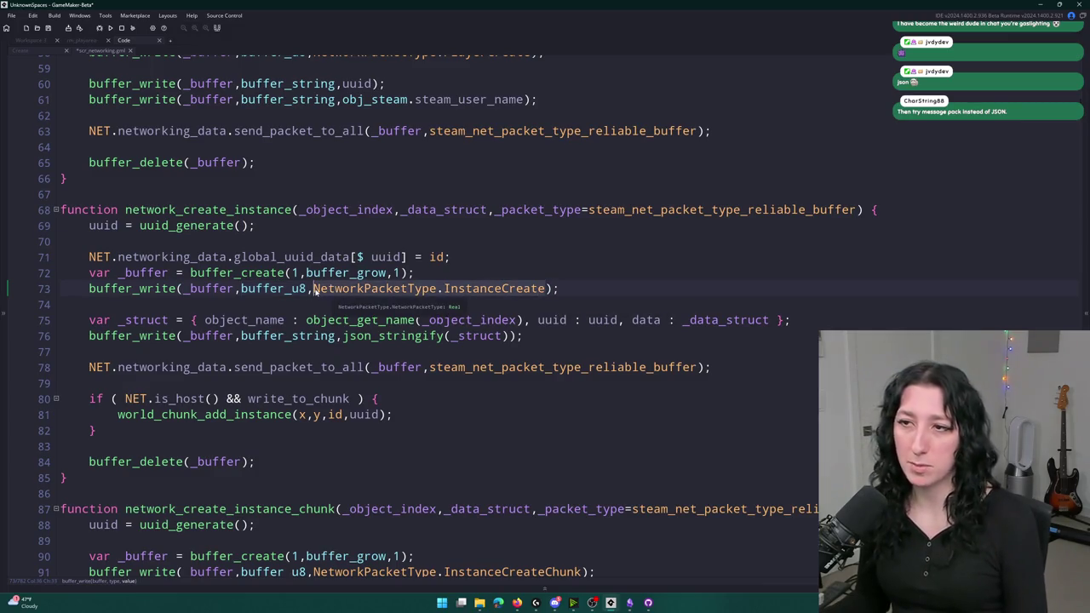
click(474, 289)
scroll(300, 64, down, 1)
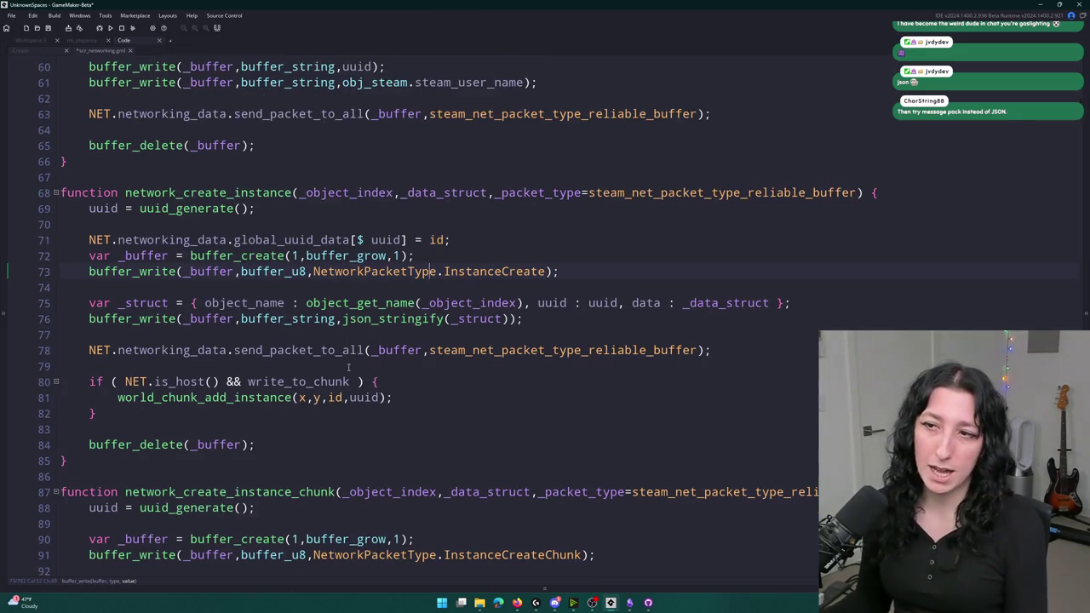
drag(515, 319, 343, 324)
double_click(481, 318)
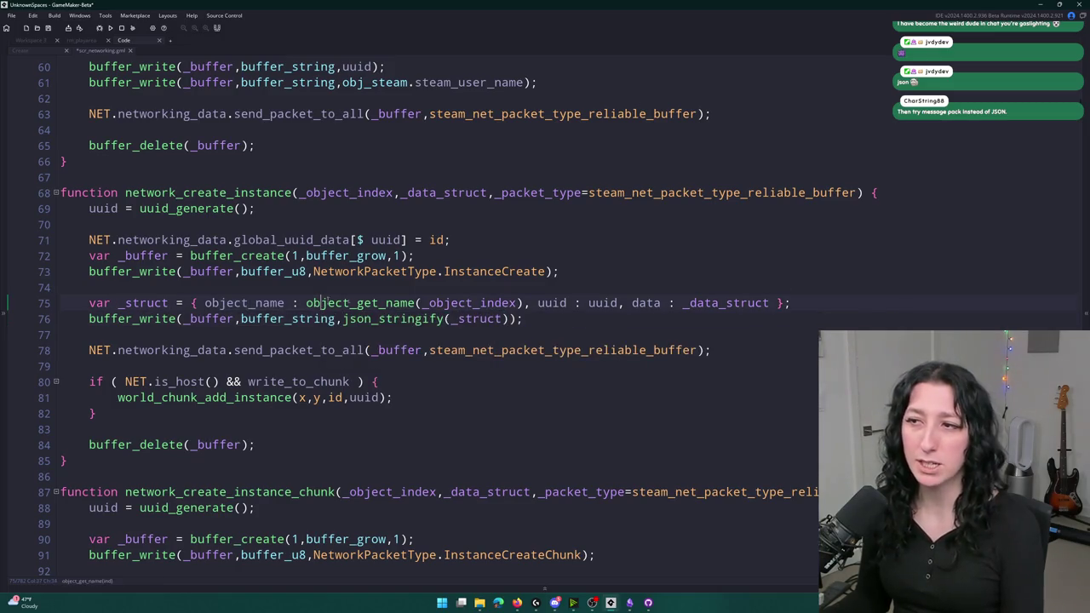
drag(538, 303, 766, 303)
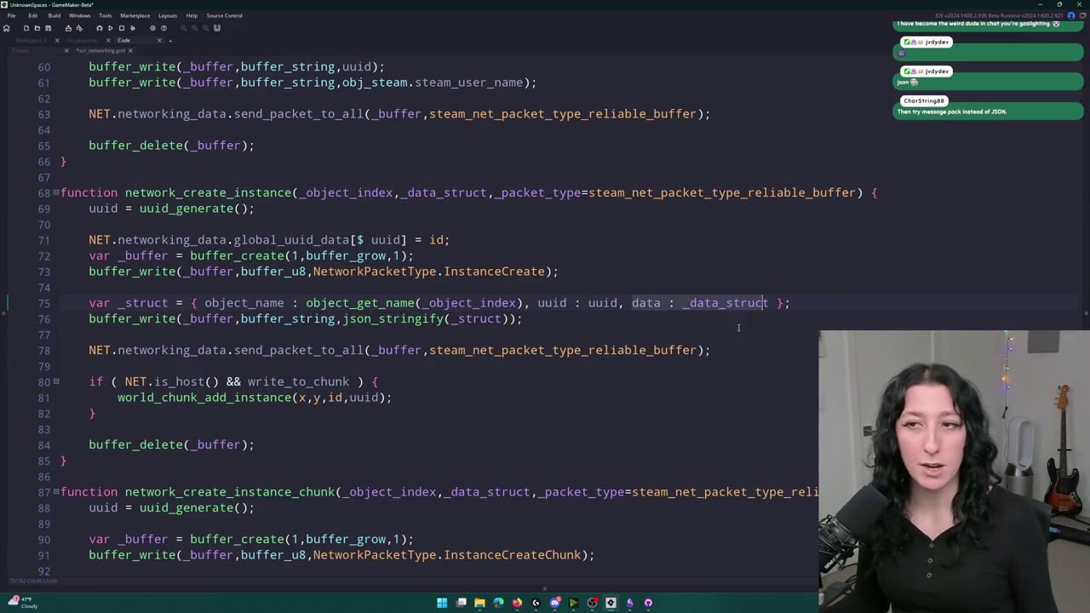
click(663, 326)
scroll(288, 345, down, 6)
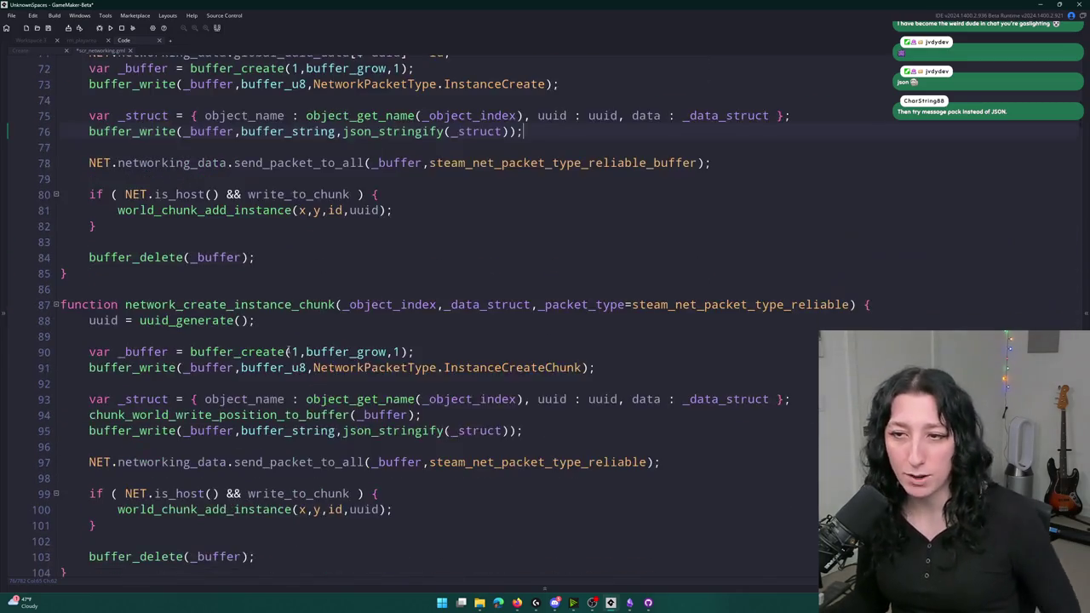
scroll(287, 345, down, 20)
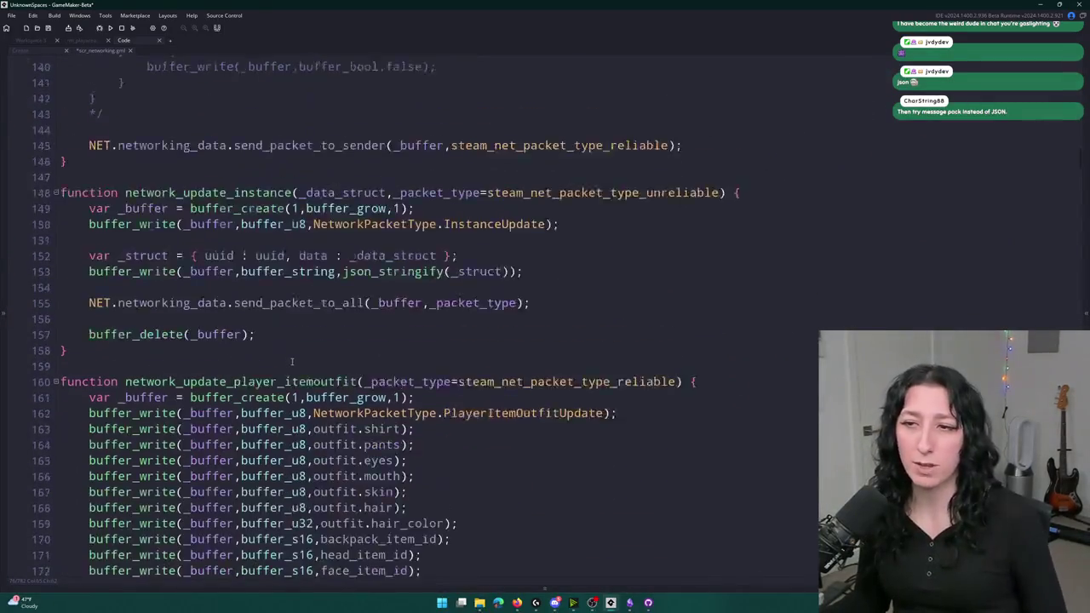
mouse_move(547, 375)
mouse_down()
mouse_move(85, 220)
mouse_move(89, 141)
mouse_up()
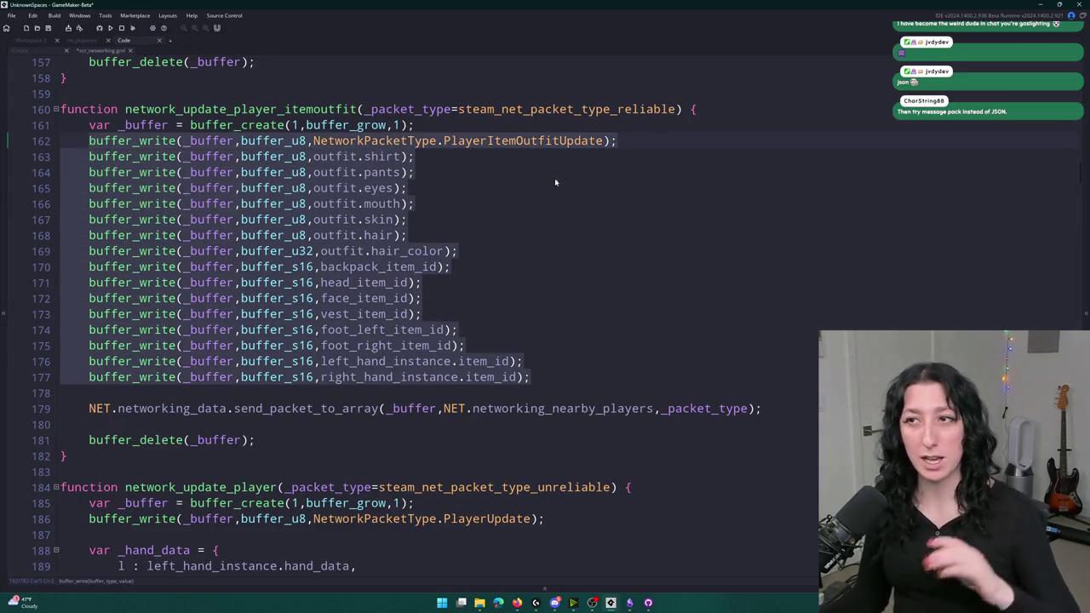
click(647, 137)
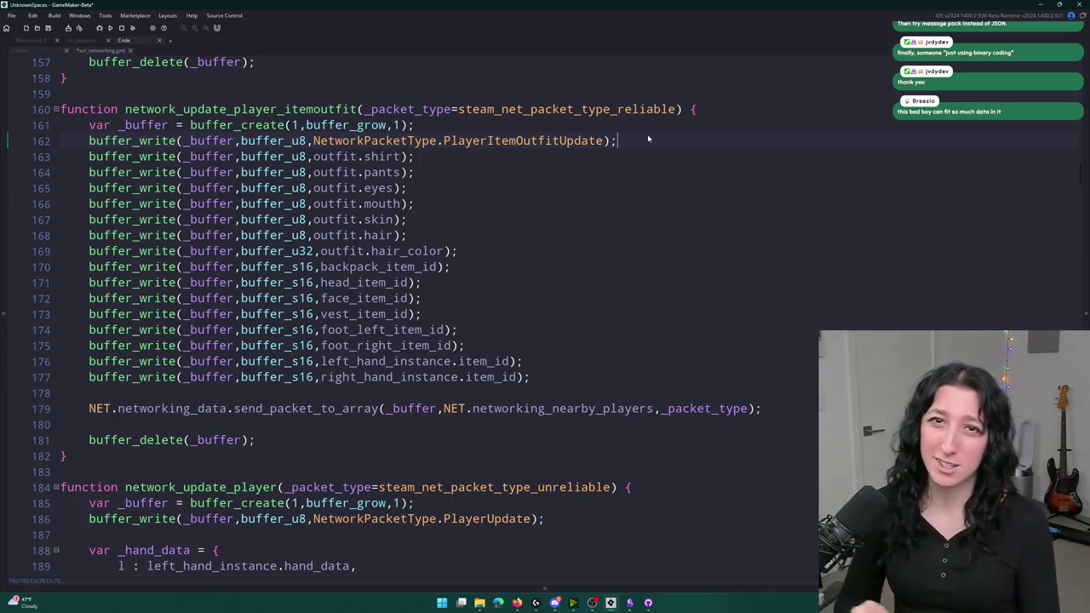
scroll(516, 316, down, 3)
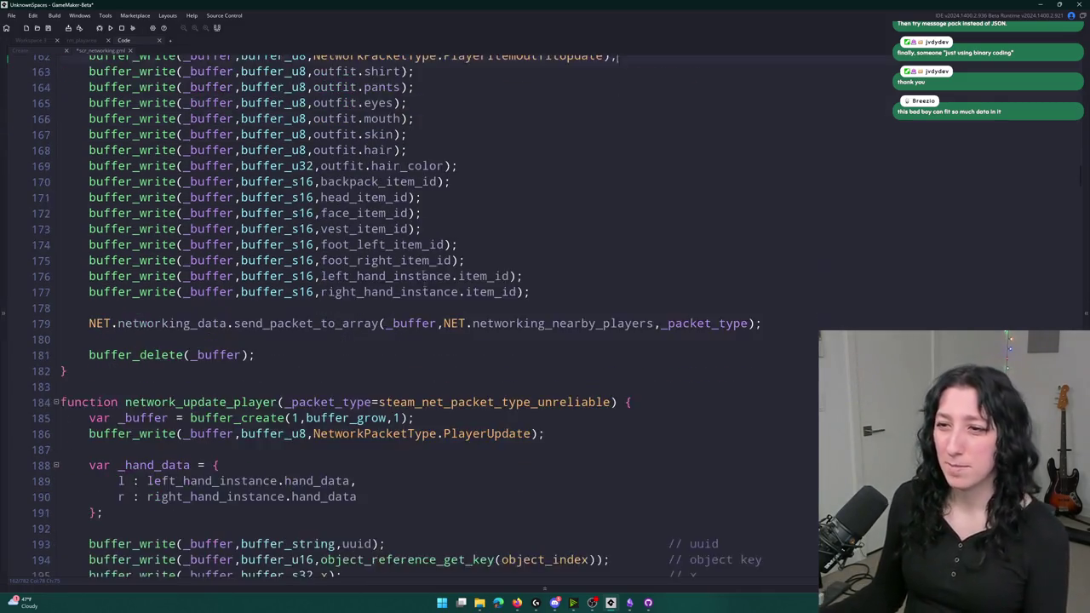
- Delete the //user_name and //steam_id comment lines from network_update_player
scroll(515, 315, down, 5)
scroll(516, 316, down, 7)
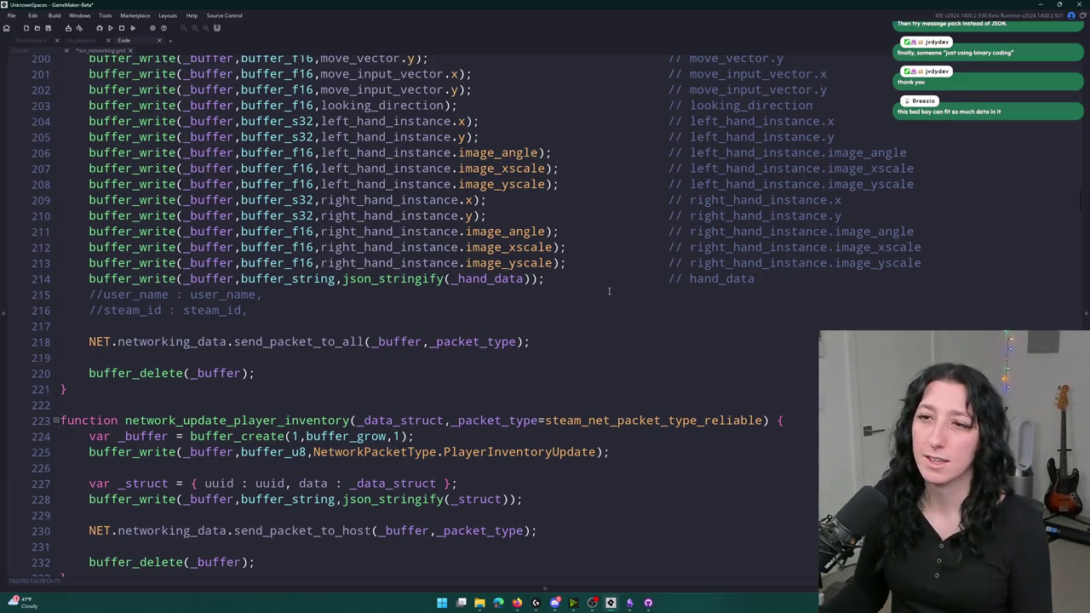
drag(247, 310, 38, 297)
key(BackSpace)
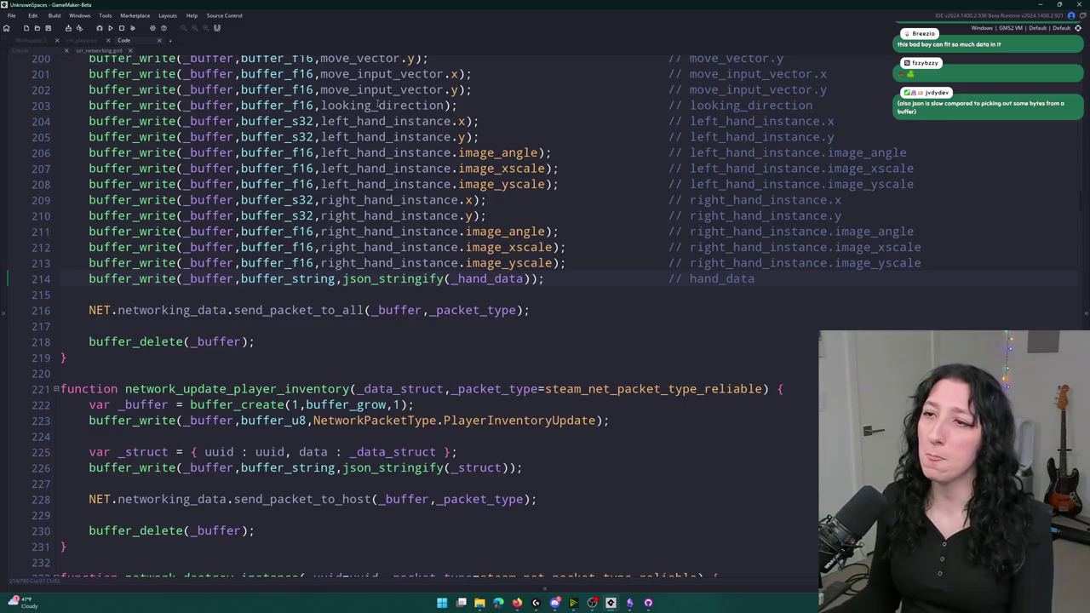
scroll(668, 416, up, 3)
key(ctrl+shift+Left)
mouse_move(668, 416)
mouse_down()
mouse_move(340, 158)
mouse_move(94, 103)
mouse_move(83, 113)
mouse_up()
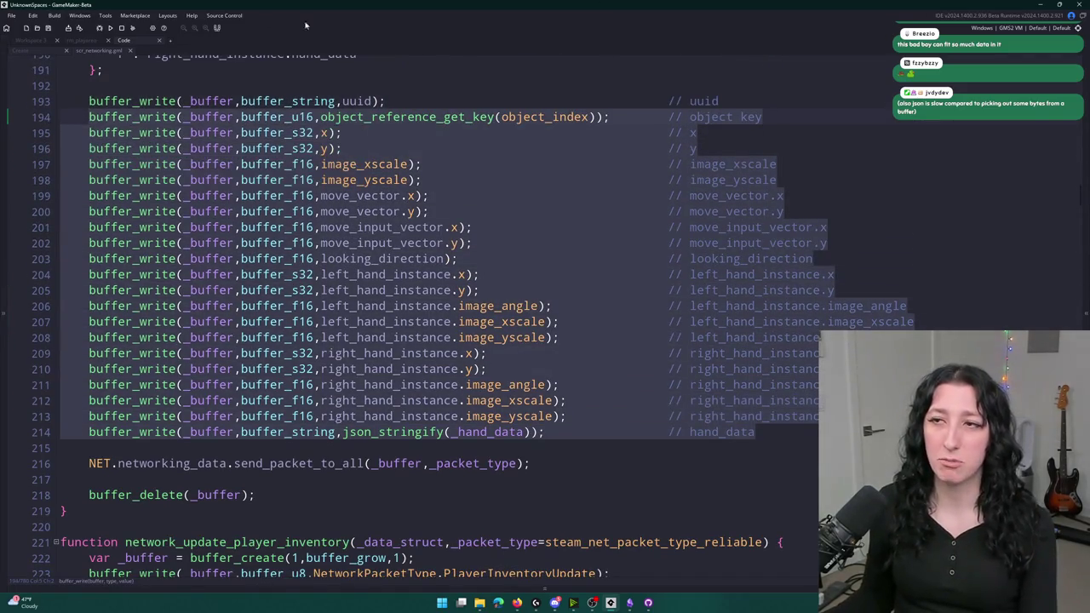
click(696, 133)
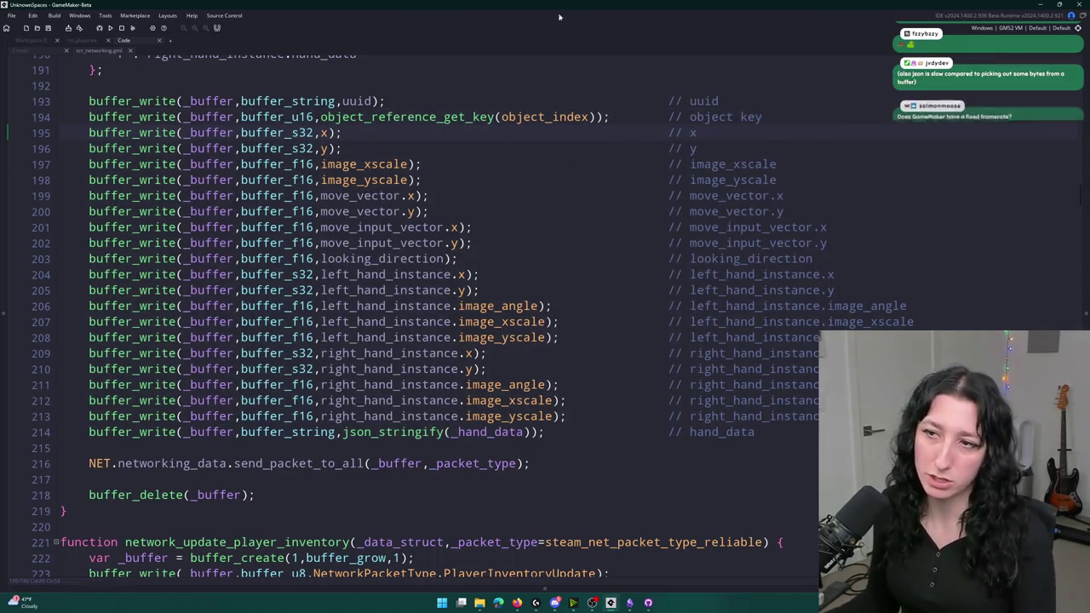
scroll(474, 294, up, 1)
mouse_move(791, 485)
mouse_down()
mouse_move(409, 279)
mouse_move(255, 168)
mouse_move(88, 153)
mouse_up()
click(287, 216)
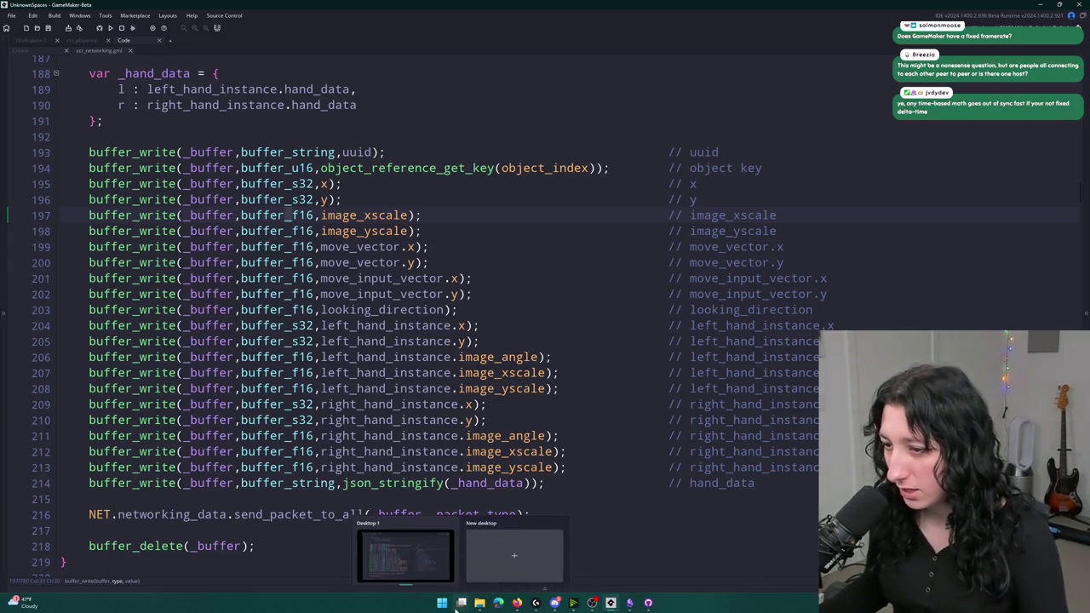
key(super)
text(aseprite)
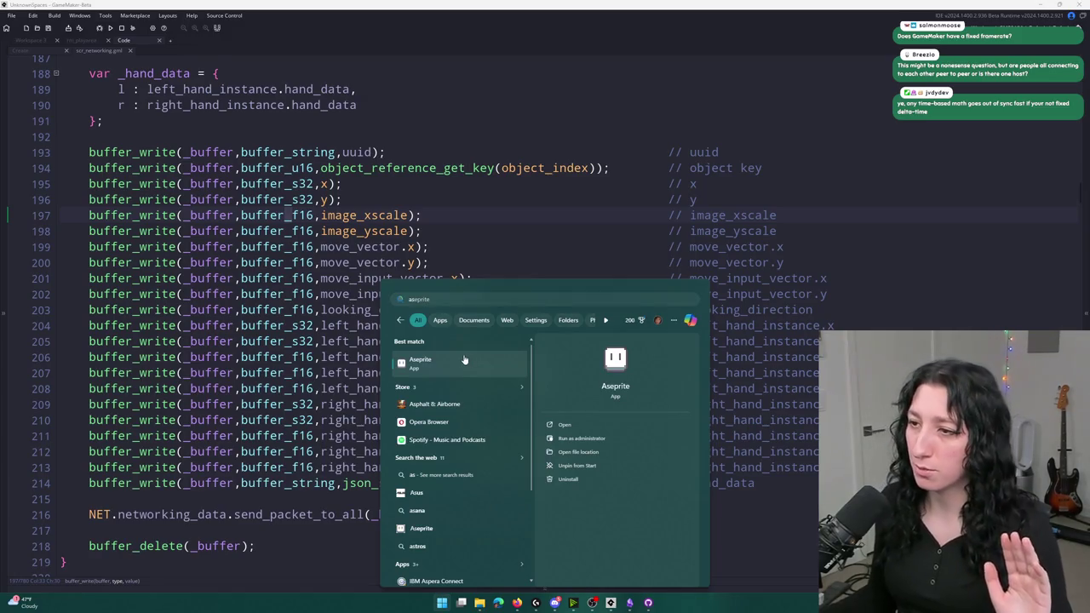
- Launch Aseprite and create a new 1024x1024 sprite
click(426, 362)
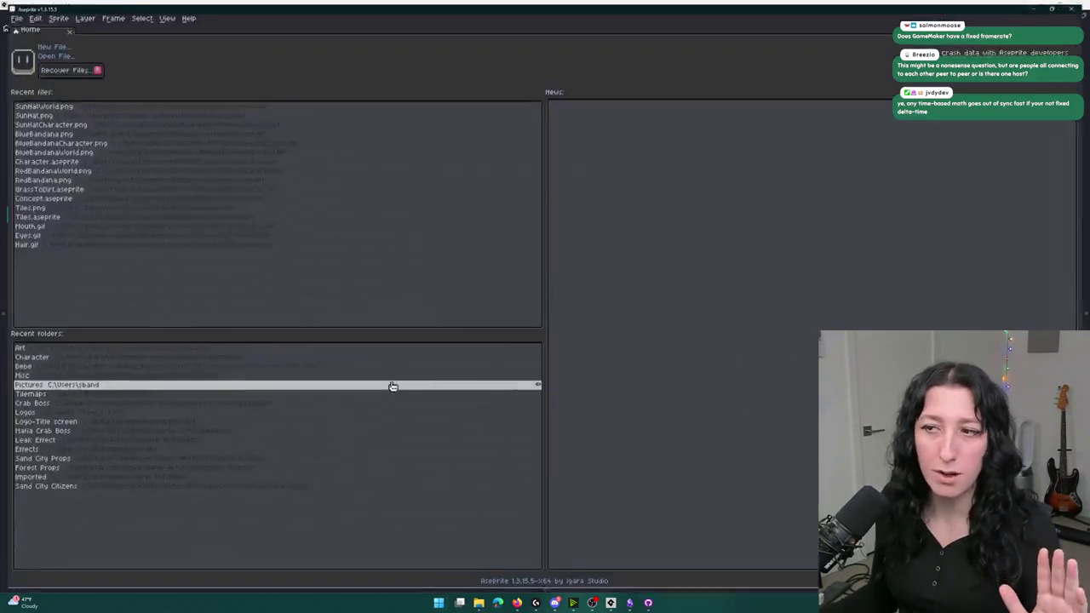
click(51, 43)
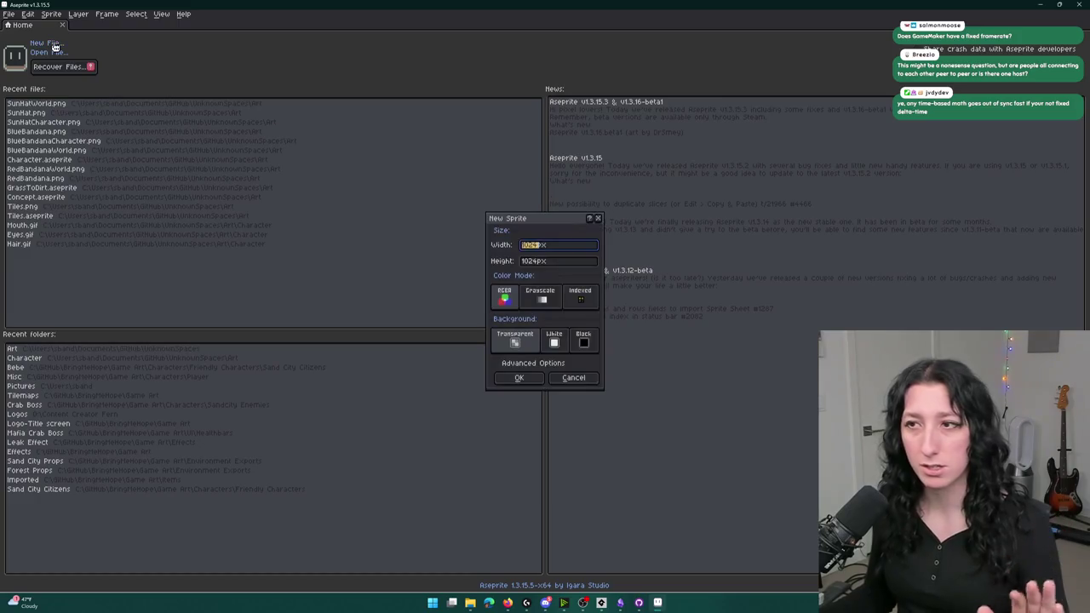
key(Return)
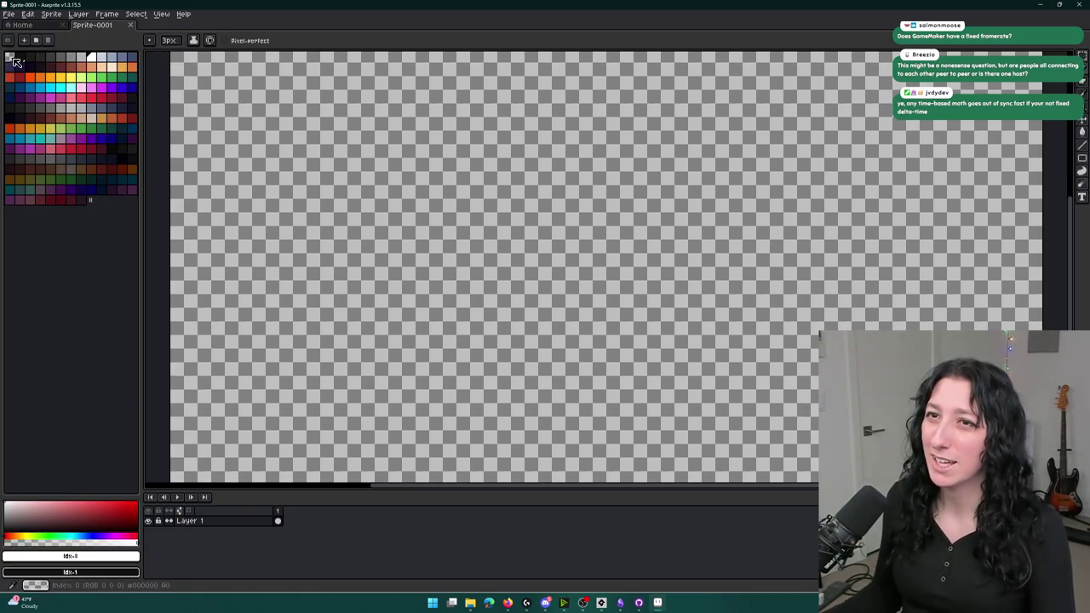
- Fill the canvas solid black with the Paint Bucket, then switch to the Pencil
click(19, 57)
key(g)
click(377, 167)
click(100, 56)
key(b)
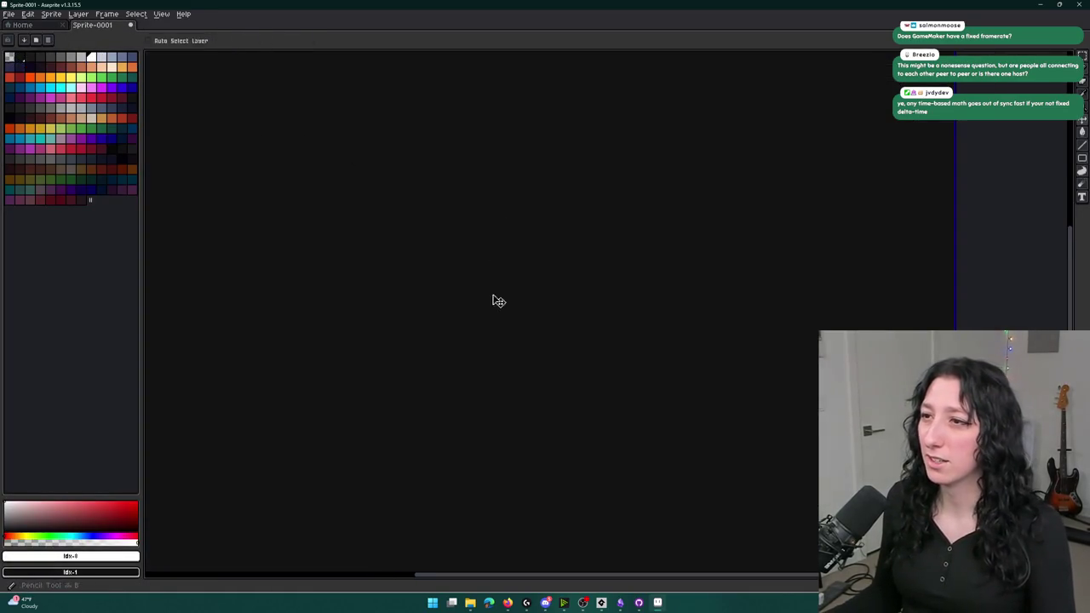
scroll(492, 280, down, 3)
scroll(492, 280, up, 4)
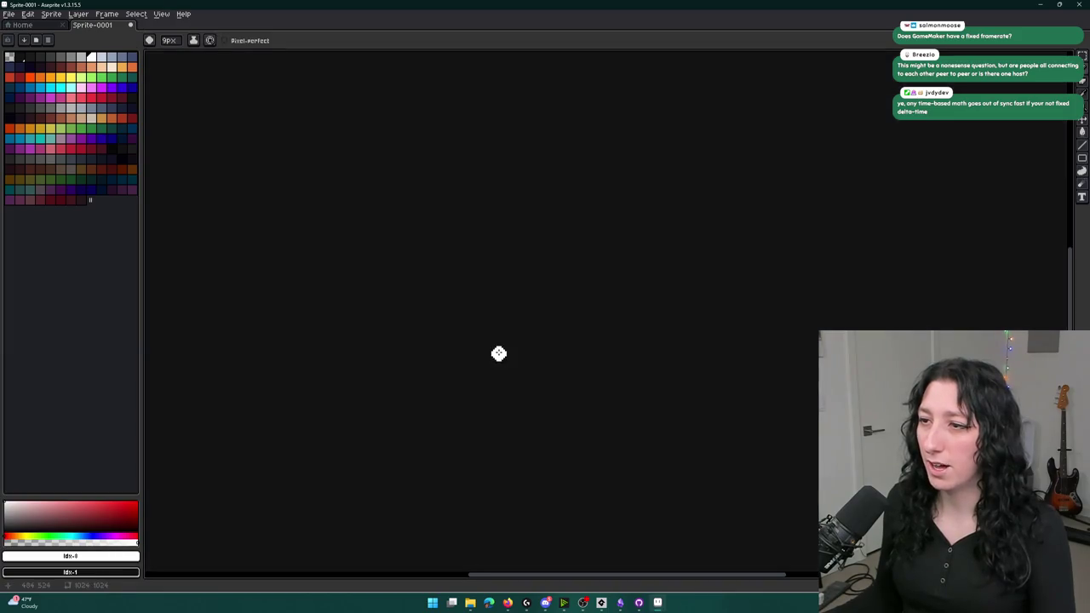
scroll(488, 333, down, 2)
mouse_move(493, 382)
mouse_down()
mouse_move(491, 329)
mouse_move(528, 329)
mouse_move(487, 368)
mouse_up()
- Sketch a central box, four ovals around it, and lines linking three ovals to it
key(ctrl+z)
key(ctrl+z)
mouse_move(476, 328)
mouse_down()
mouse_move(478, 372)
mouse_move(477, 330)
mouse_move(530, 307)
mouse_move(576, 307)
mouse_move(519, 339)
mouse_move(480, 332)
mouse_move(502, 330)
mouse_move(516, 375)
mouse_move(477, 376)
mouse_move(574, 344)
mouse_move(574, 306)
mouse_up()
mouse_move(390, 198)
mouse_down()
mouse_move(389, 230)
mouse_move(393, 199)
mouse_up()
mouse_move(684, 190)
mouse_down()
mouse_move(680, 219)
mouse_move(684, 189)
mouse_up()
mouse_move(690, 368)
mouse_down()
mouse_move(696, 390)
mouse_move(690, 364)
mouse_up()
drag(435, 385, 485, 367)
drag(407, 237, 500, 300)
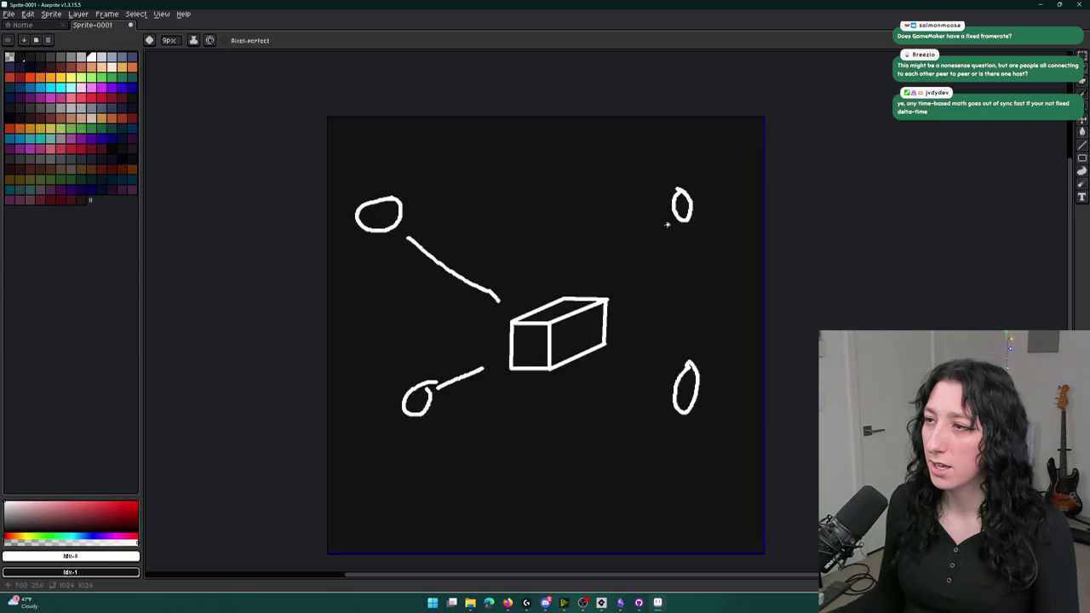
drag(668, 225, 622, 299)
drag(663, 384, 618, 350)
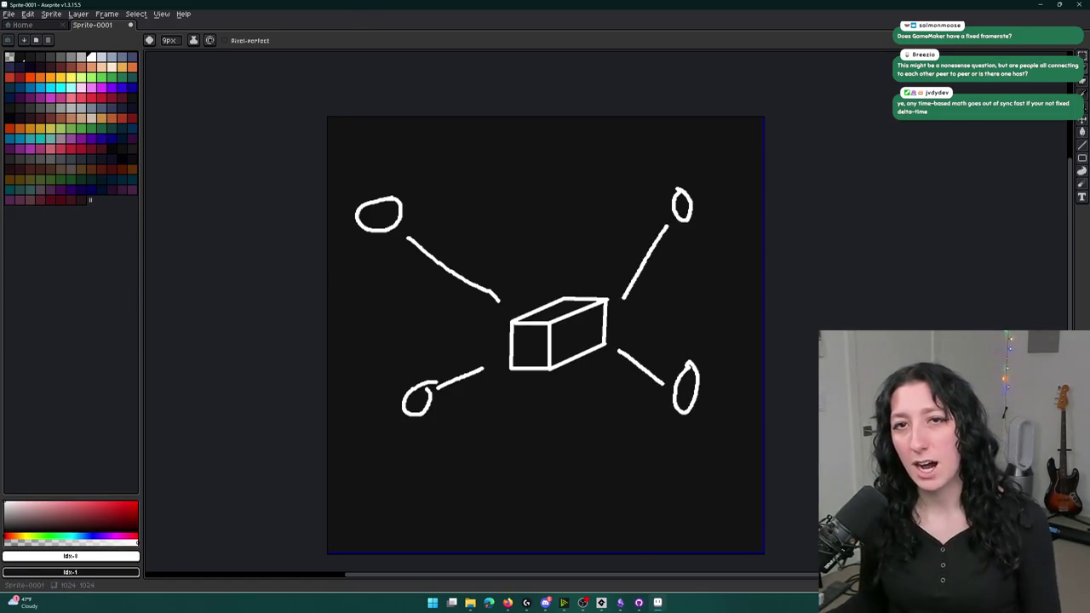
- Undo the stray scribble and extra arrow strokes, then clear the selection
mouse_move(431, 232)
mouse_down()
mouse_move(394, 204)
mouse_move(451, 223)
mouse_up()
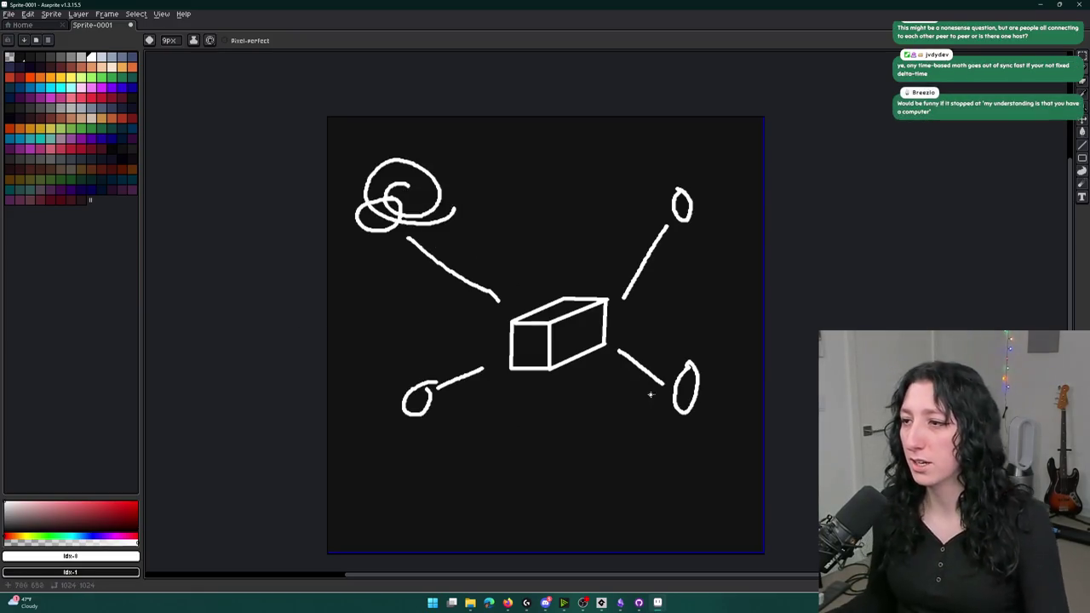
key(ctrl+z)
key(ctrl+a)
mouse_move(692, 376)
mouse_down()
mouse_move(652, 332)
mouse_move(493, 247)
mouse_move(404, 219)
mouse_move(444, 255)
mouse_up()
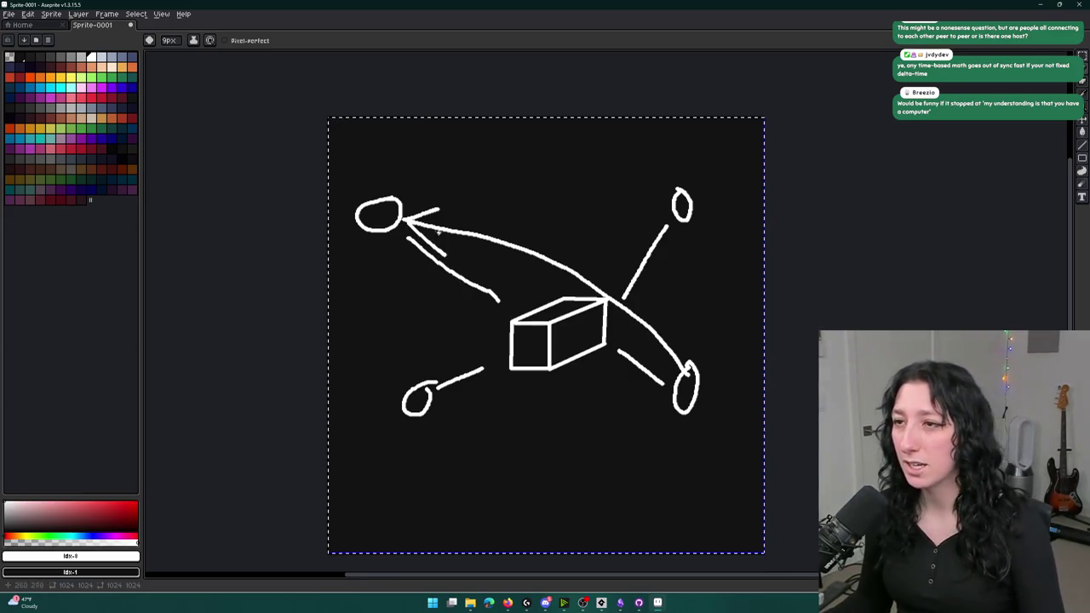
drag(471, 194, 679, 337)
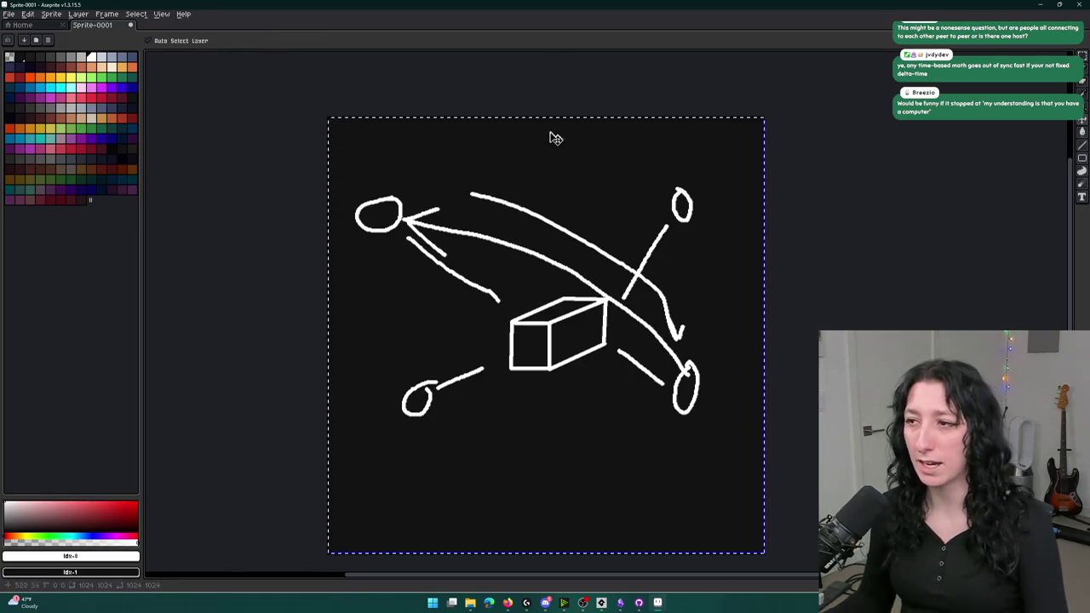
key(ctrl+z)
key(ctrl+z)
key(ctrl+z)
key(ctrl+d)
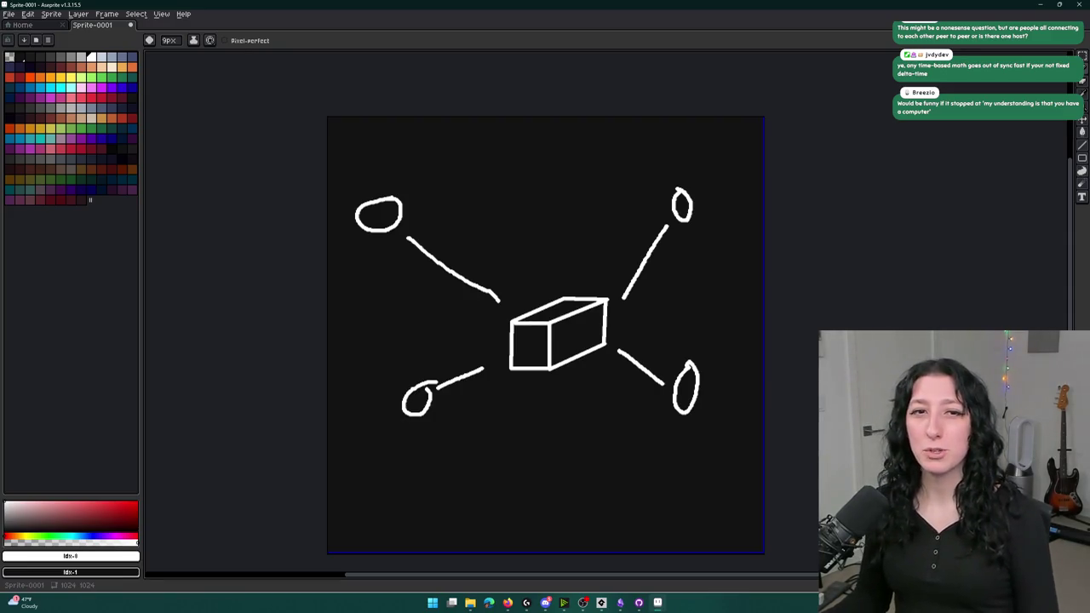
- Draw a crown above the lower-left oval
mouse_move(414, 374)
mouse_down()
mouse_move(403, 376)
mouse_move(438, 374)
mouse_move(436, 359)
mouse_move(418, 344)
mouse_move(404, 354)
mouse_up()
drag(404, 351, 403, 378)
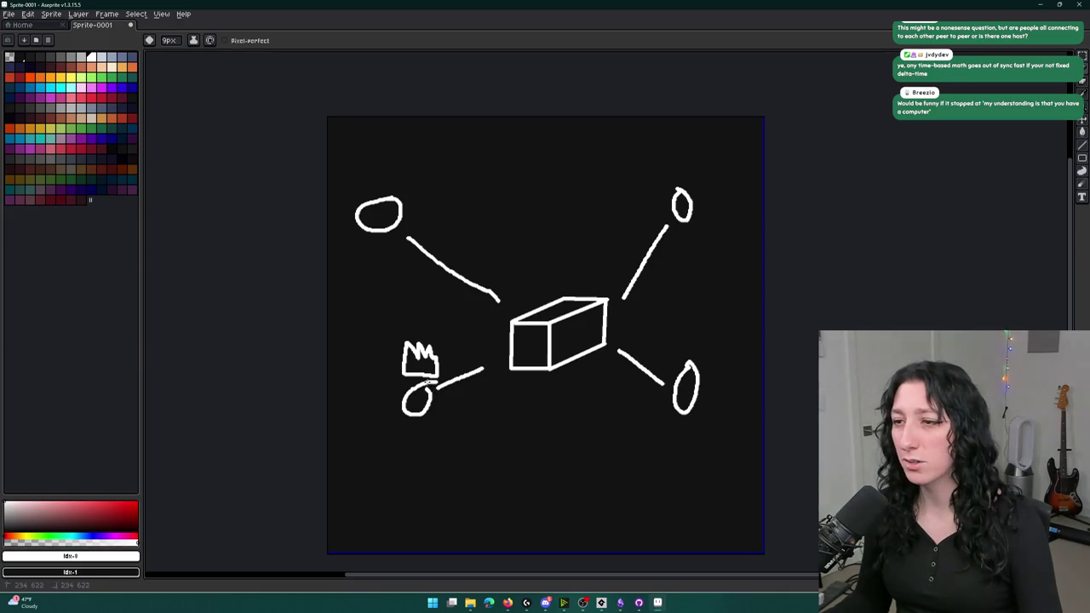
key(v)
drag(484, 414, 515, 445)
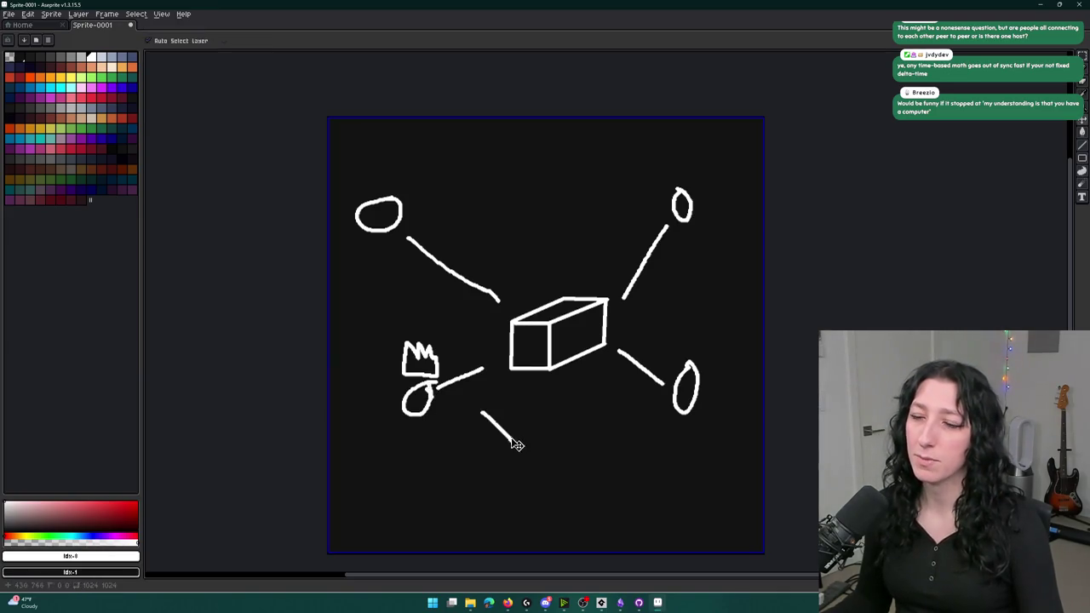
key(ctrl+z)
key(b)
- Draw arrows from the lower-left and lower-right ovals into the box
mouse_move(655, 414)
mouse_down()
mouse_move(657, 404)
mouse_move(579, 382)
mouse_move(457, 407)
mouse_move(538, 430)
mouse_move(649, 421)
mouse_move(615, 408)
mouse_move(654, 465)
mouse_up()
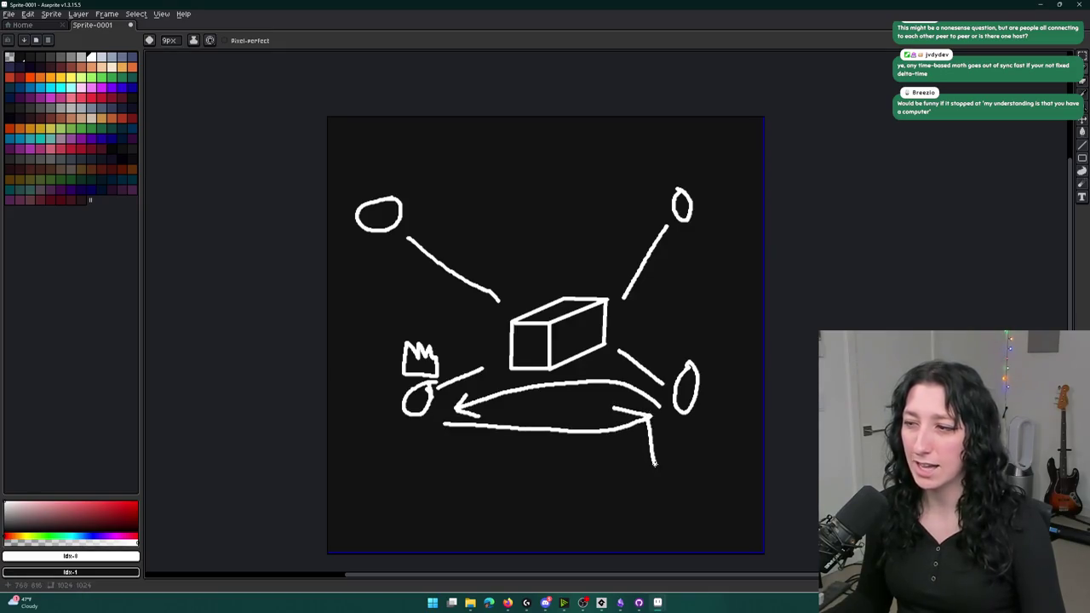
key(v)
key(ctrl+z)
key(ctrl+z)
key(ctrl+z)
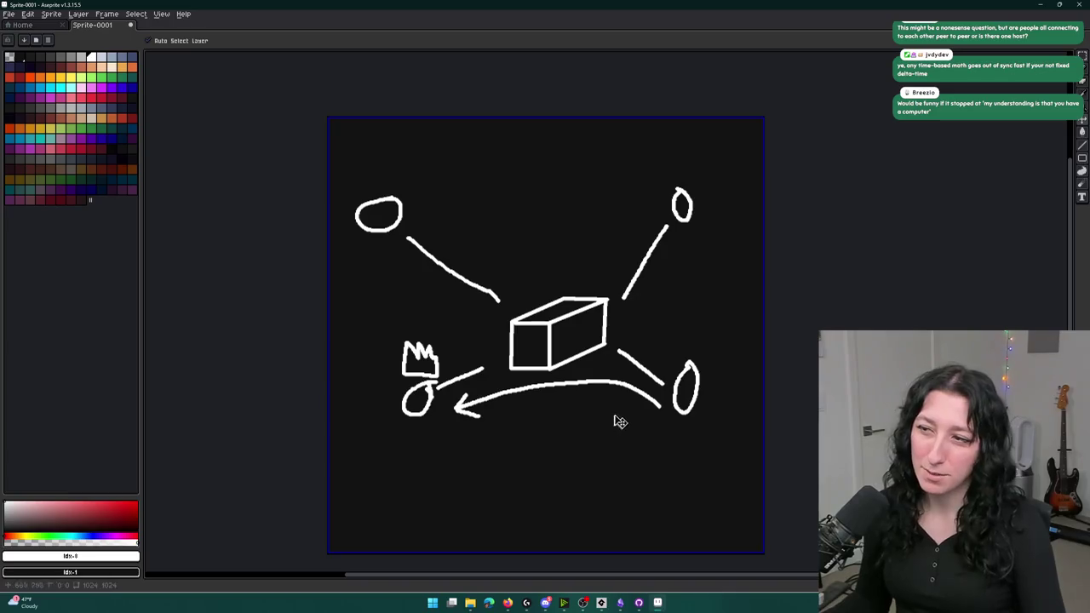
key(b)
mouse_move(659, 401)
mouse_down()
mouse_move(600, 372)
mouse_move(596, 383)
mouse_move(624, 371)
mouse_up()
mouse_move(515, 377)
mouse_down()
mouse_move(451, 402)
mouse_move(449, 389)
mouse_move(478, 413)
mouse_move(540, 381)
mouse_move(543, 396)
mouse_move(669, 412)
mouse_move(656, 428)
mouse_up()
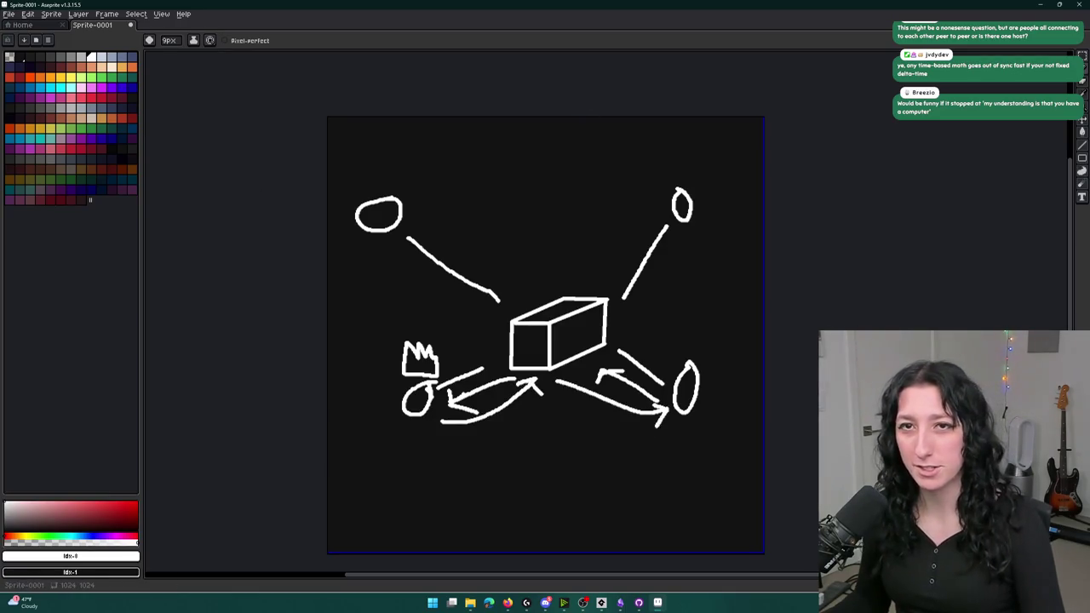
key(ctrl+z)
key(ctrl+z)
key(ctrl+z)
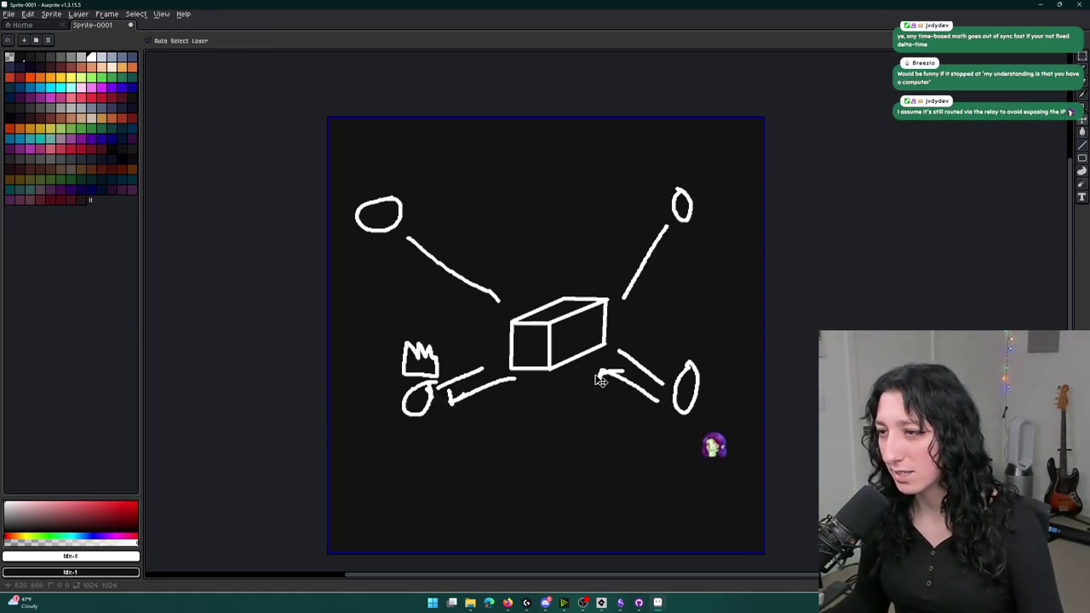
key(ctrl+z)
key(ctrl+z)
key(ctrl+z)
drag(443, 401, 521, 385)
key(ctrl+z)
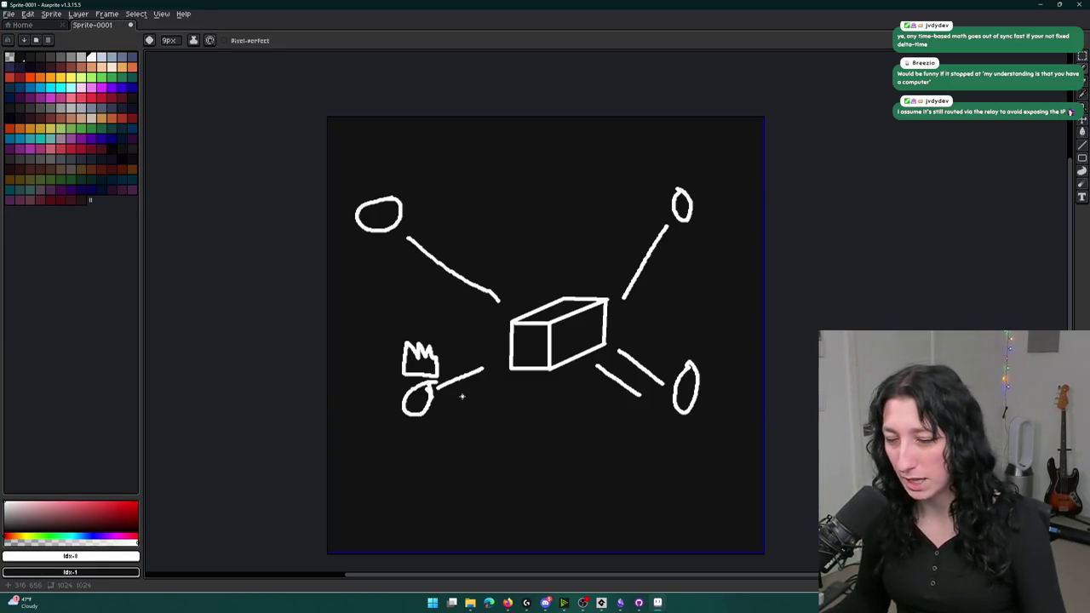
drag(462, 396, 526, 371)
key(ctrl+z)
mouse_move(462, 402)
mouse_down()
mouse_move(511, 378)
mouse_move(512, 391)
mouse_move(554, 406)
mouse_up()
mouse_move(624, 349)
mouse_down()
mouse_move(609, 350)
mouse_move(591, 414)
mouse_up()
- Handwrite latency labels 150, 200, 100 and 300ms beside the arrows
mouse_move(614, 394)
mouse_down()
mouse_move(606, 417)
mouse_move(616, 393)
mouse_up()
mouse_move(642, 400)
mouse_down()
mouse_move(633, 414)
mouse_move(643, 402)
mouse_up()
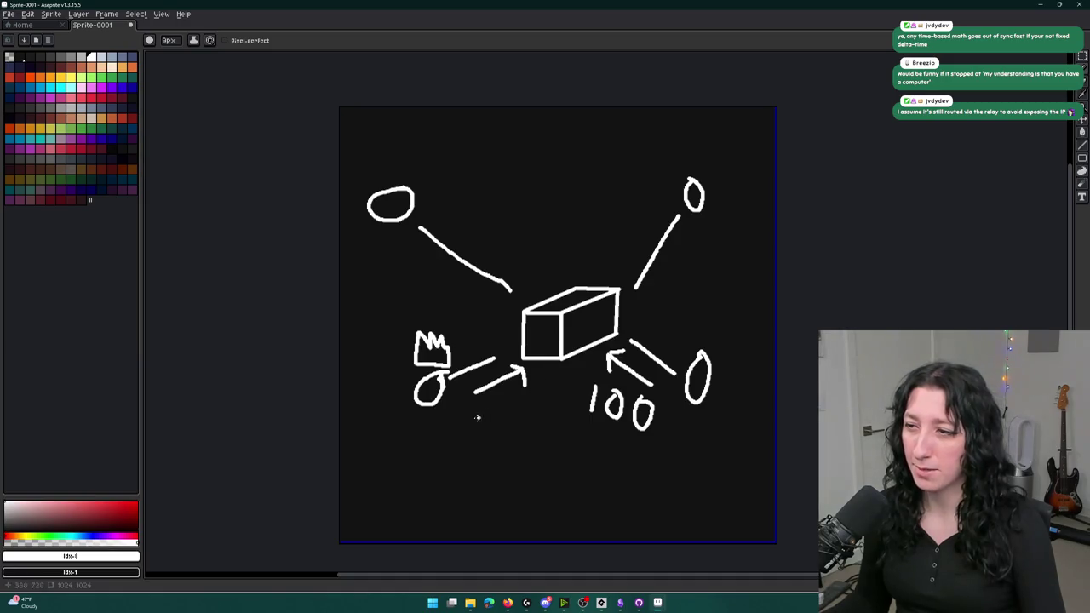
mouse_move(483, 416)
mouse_down()
mouse_move(476, 438)
mouse_move(504, 421)
mouse_move(495, 435)
mouse_move(525, 436)
mouse_move(519, 420)
mouse_move(545, 385)
mouse_move(563, 441)
mouse_move(579, 421)
mouse_move(606, 451)
mouse_move(596, 392)
mouse_up()
key(ctrl+z)
key(ctrl+z)
key(ctrl+z)
mouse_move(668, 434)
mouse_down()
mouse_move(690, 449)
mouse_move(654, 464)
mouse_move(689, 445)
mouse_move(744, 470)
mouse_up()
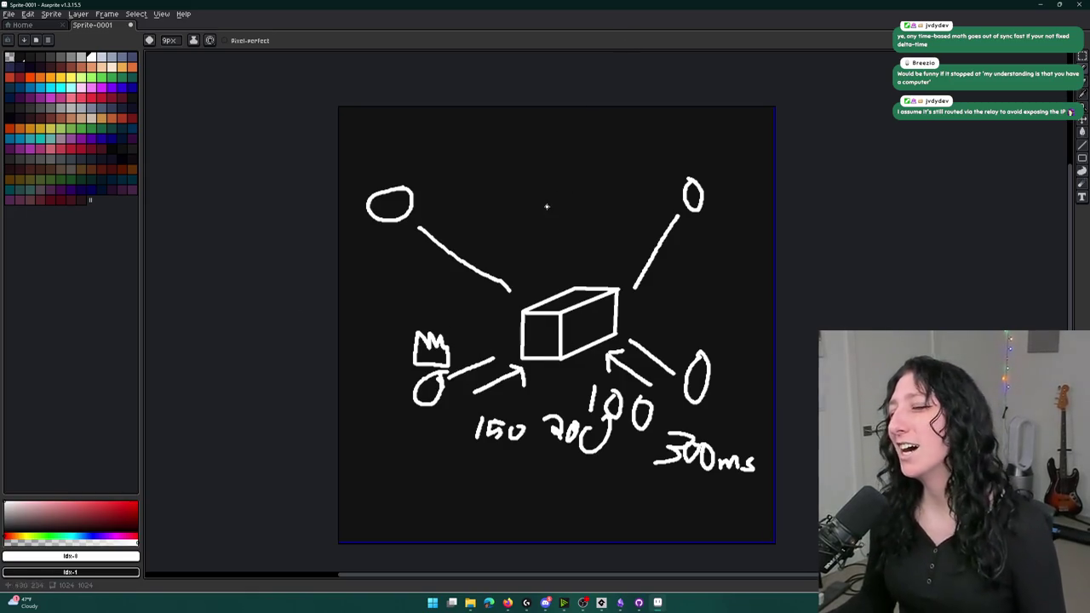
key(ctrl+z)
key(ctrl+z)
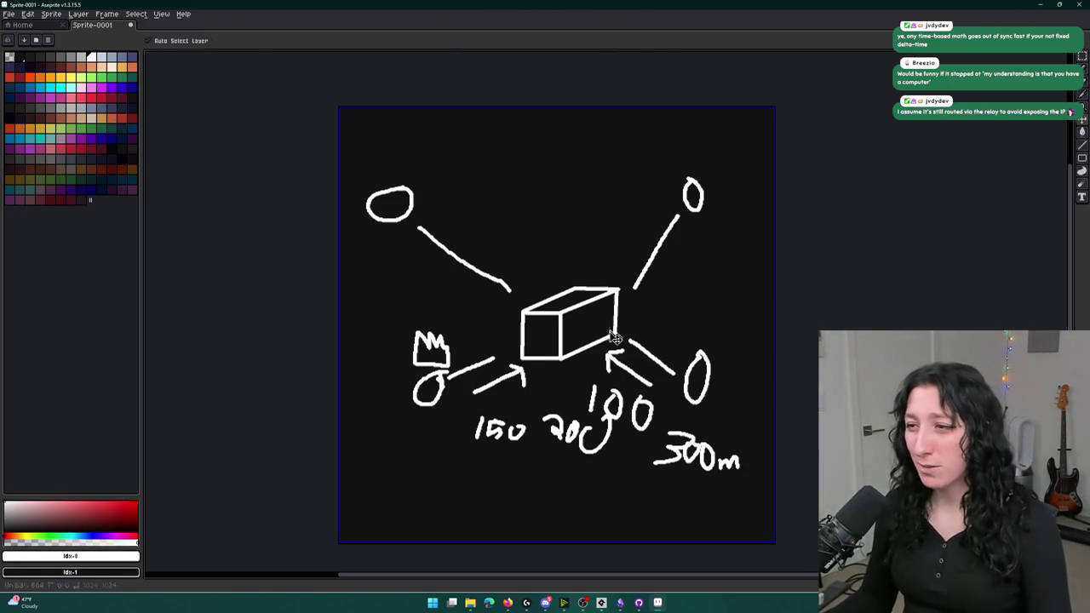
- Undo the latency numbers and arrows, discarding a few trial strokes near the box
key(ctrl+z)
key(ctrl+z)
key(ctrl+z)
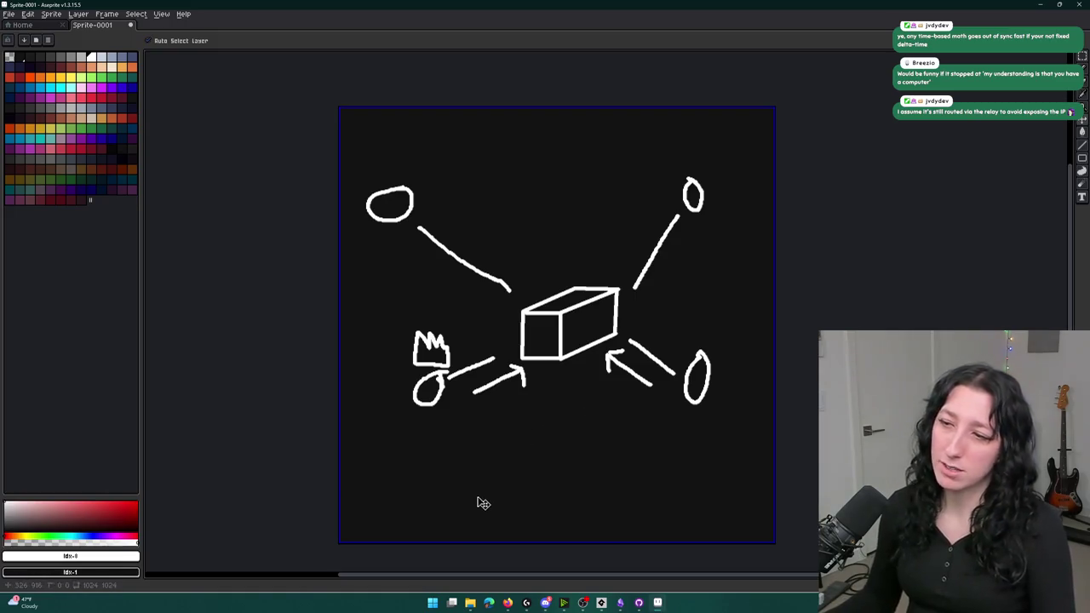
key(ctrl+z)
key(ctrl+z)
key(ctrl+z)
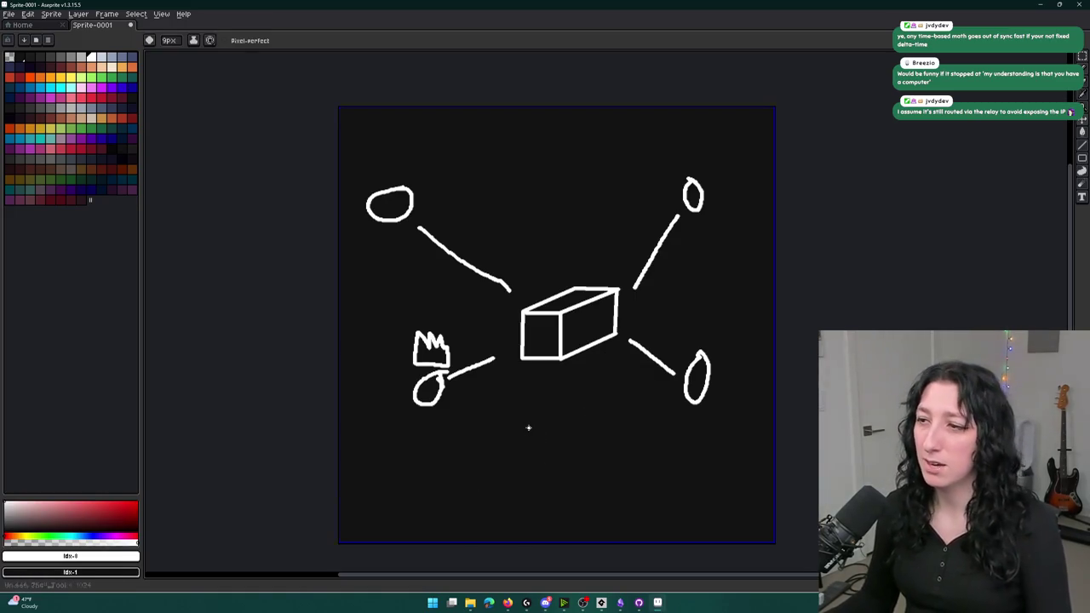
drag(653, 397, 612, 369)
drag(486, 406, 526, 375)
key(ctrl+z)
key(ctrl+z)
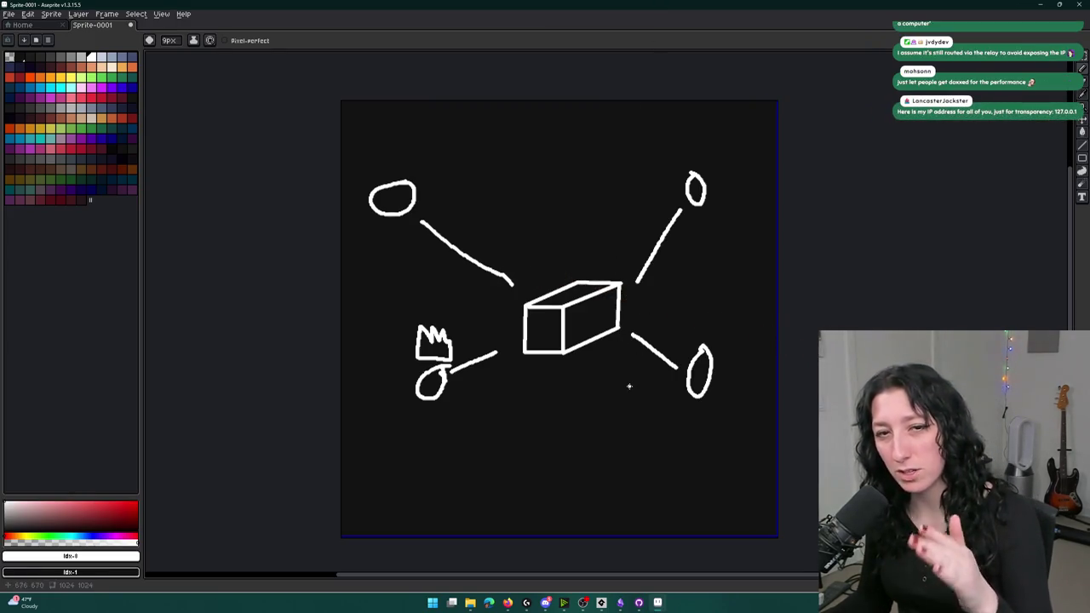
mouse_move(645, 385)
mouse_down()
mouse_move(627, 361)
mouse_move(519, 385)
mouse_move(618, 355)
mouse_up()
key(ctrl+z)
key(ctrl+z)
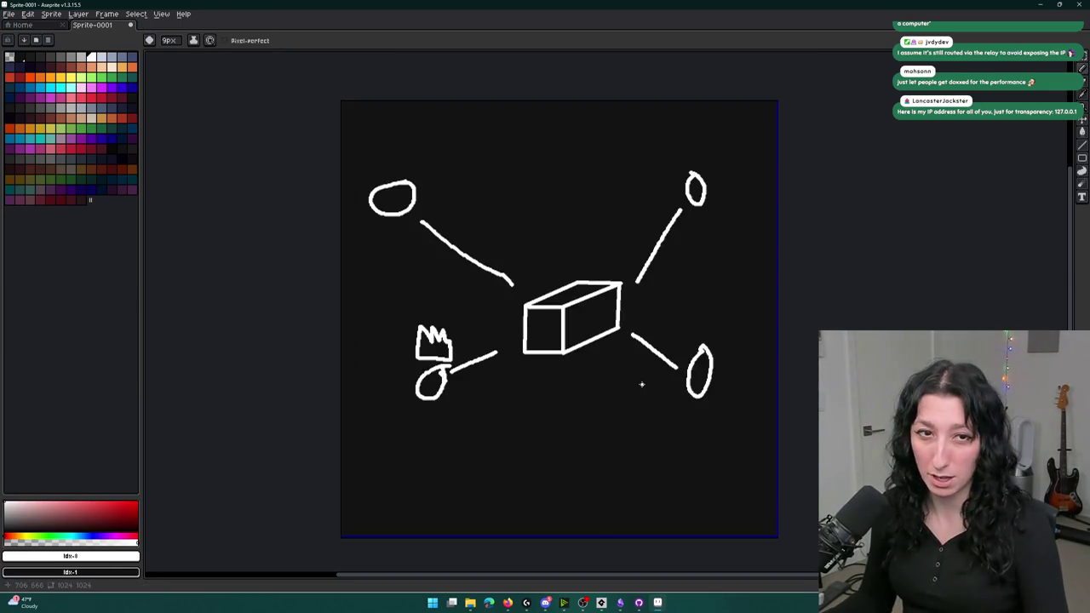
- Draw a line under the box labelled 140ms, then undo both
drag(641, 384, 491, 388)
mouse_move(556, 401)
mouse_down()
mouse_move(551, 453)
mouse_move(568, 459)
mouse_move(562, 427)
mouse_move(601, 426)
mouse_move(635, 475)
mouse_move(702, 471)
mouse_up()
scroll(583, 431, down, 1)
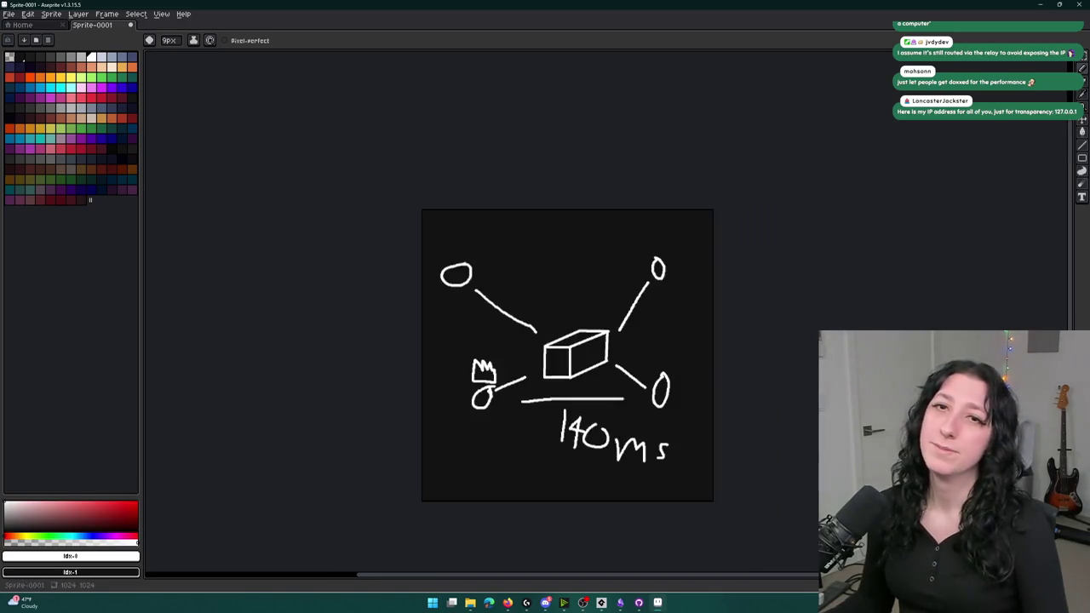
scroll(437, 404, up, 1)
drag(509, 385, 395, 335)
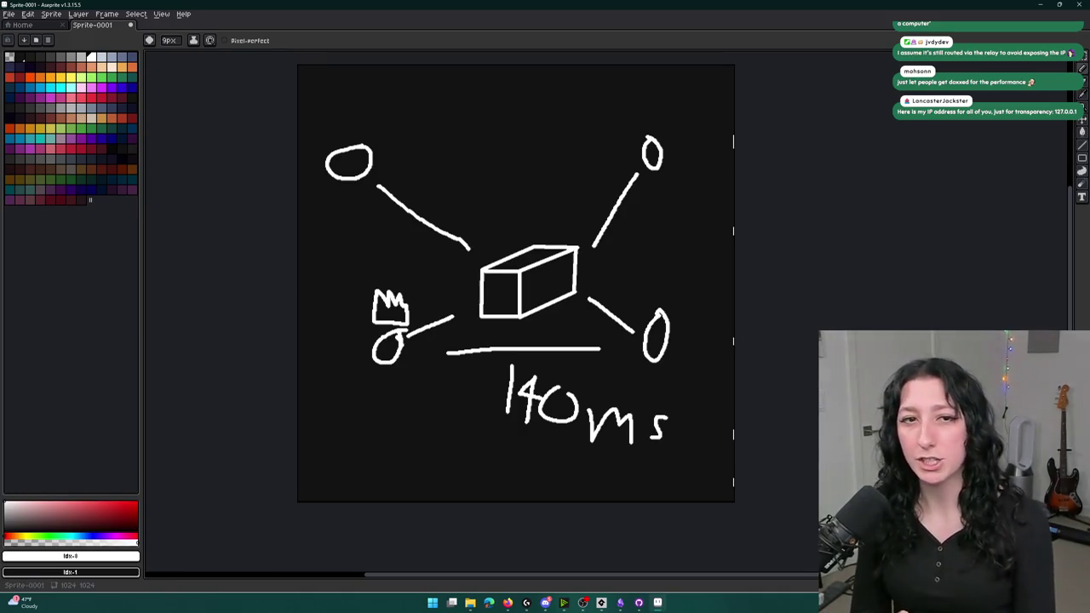
key(ctrl+z)
key(ctrl+z)
key(ctrl+z)
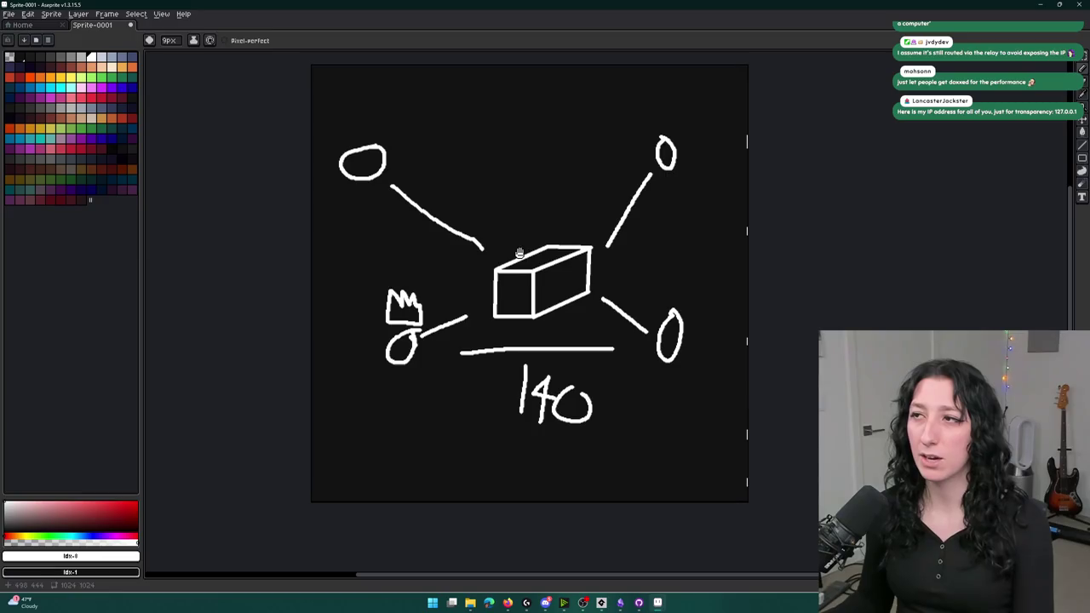
key(ctrl+z)
key(ctrl+z)
key(ctrl+z)
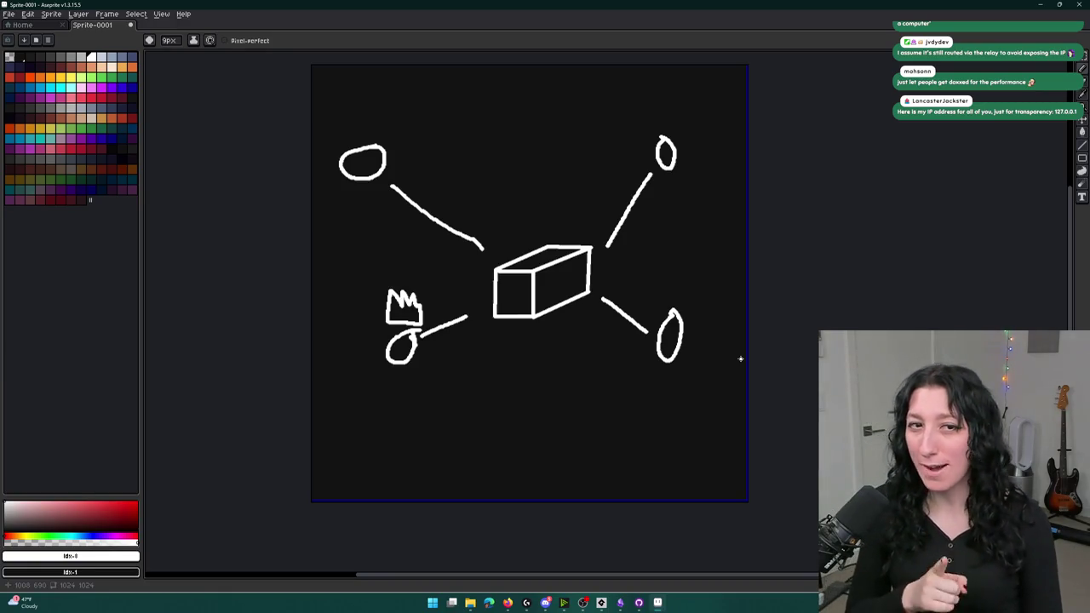
scroll(476, 366, up, 2)
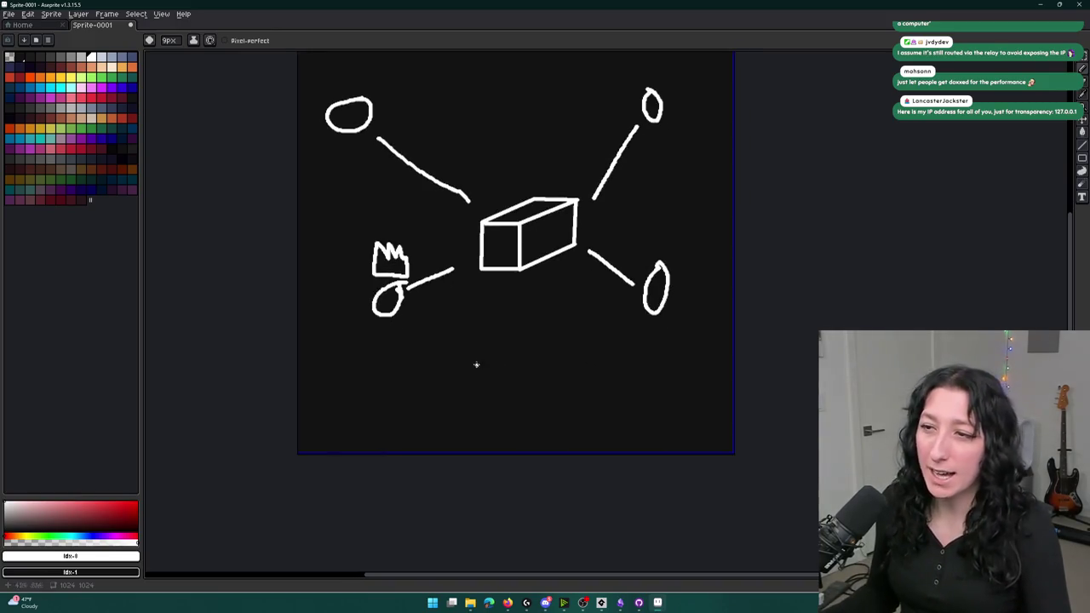
- Handwrite 27015 followed by a dash beneath the diagram
scroll(481, 333, down, 2)
scroll(467, 311, up, 2)
mouse_move(435, 339)
mouse_down()
mouse_move(444, 367)
mouse_move(464, 376)
mouse_up()
drag(495, 342, 502, 384)
mouse_move(536, 347)
mouse_down()
mouse_move(532, 397)
mouse_move(543, 342)
mouse_up()
drag(565, 338, 568, 388)
mouse_move(625, 347)
mouse_down()
mouse_move(590, 368)
mouse_move(589, 390)
mouse_move(673, 383)
mouse_move(719, 362)
mouse_move(686, 399)
mouse_move(723, 402)
mouse_up()
- Write the second port 27050, undoing a stray stroke and a loop around the range
drag(744, 360, 752, 407)
mouse_move(803, 369)
mouse_down()
mouse_move(776, 400)
mouse_move(800, 371)
mouse_move(817, 410)
mouse_up()
key(ctrl+z)
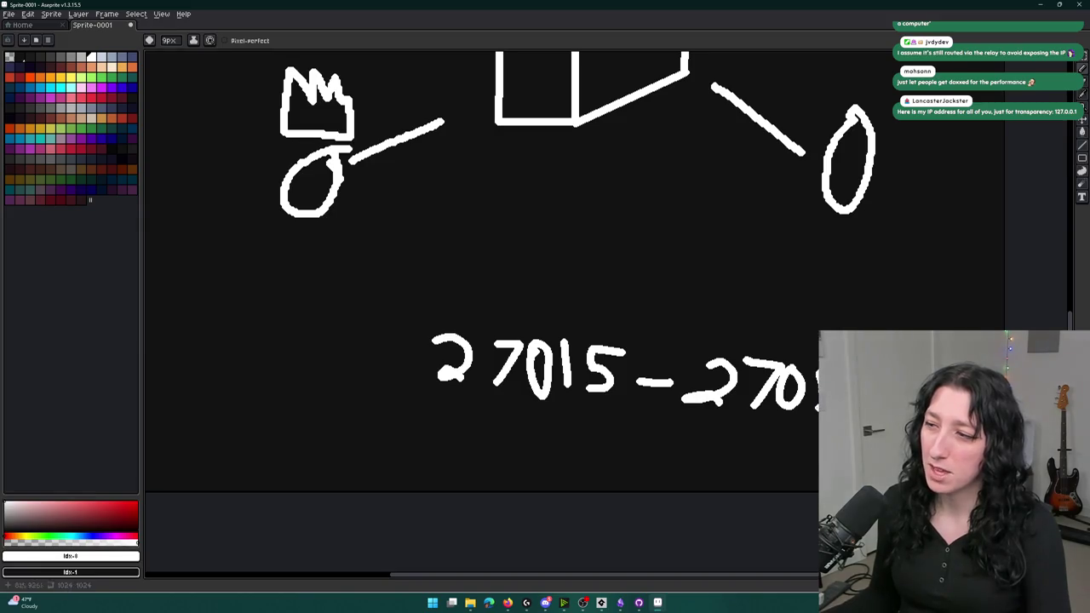
scroll(736, 373, down, 2)
scroll(736, 373, up, 1)
mouse_move(646, 303)
mouse_down()
mouse_move(720, 410)
mouse_move(792, 321)
mouse_up()
key(ctrl+z)
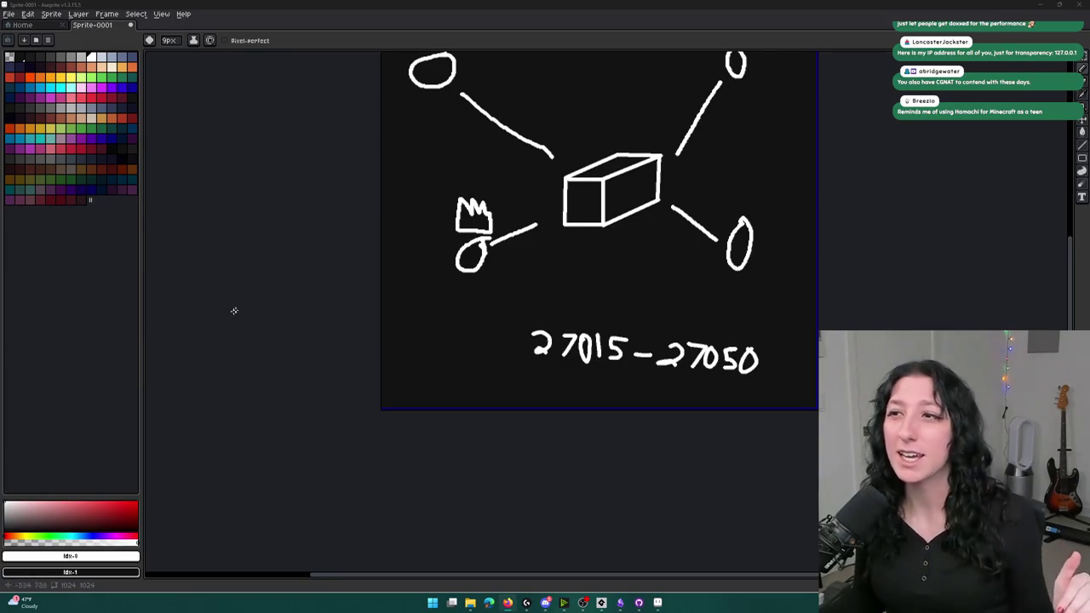
drag(621, 171, 595, 196)
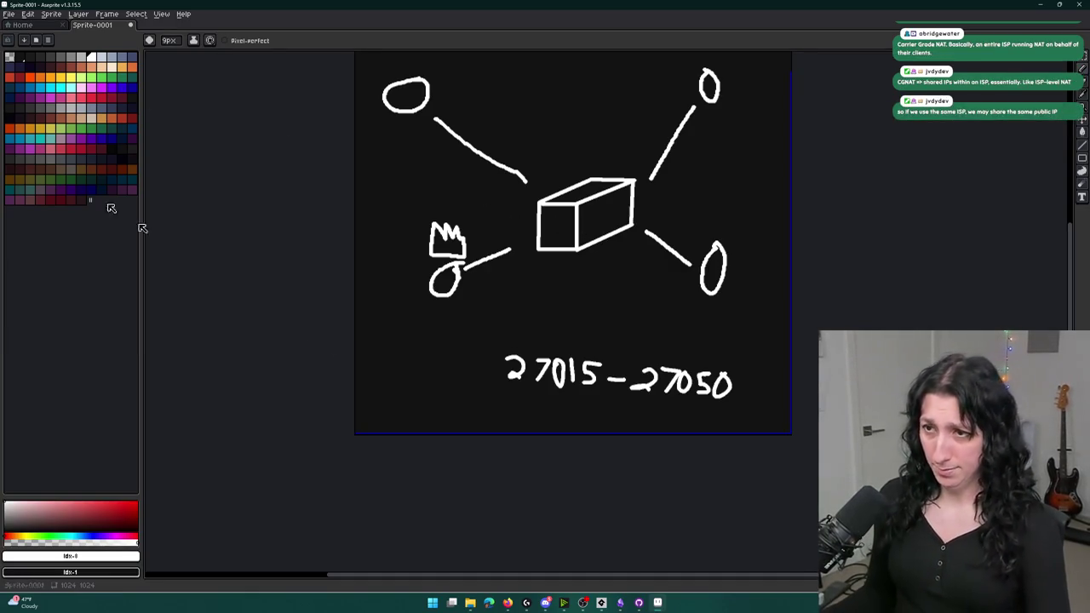
- Launch Steam from the system search and open its Downloads settings page
click(452, 602)
text(steam)
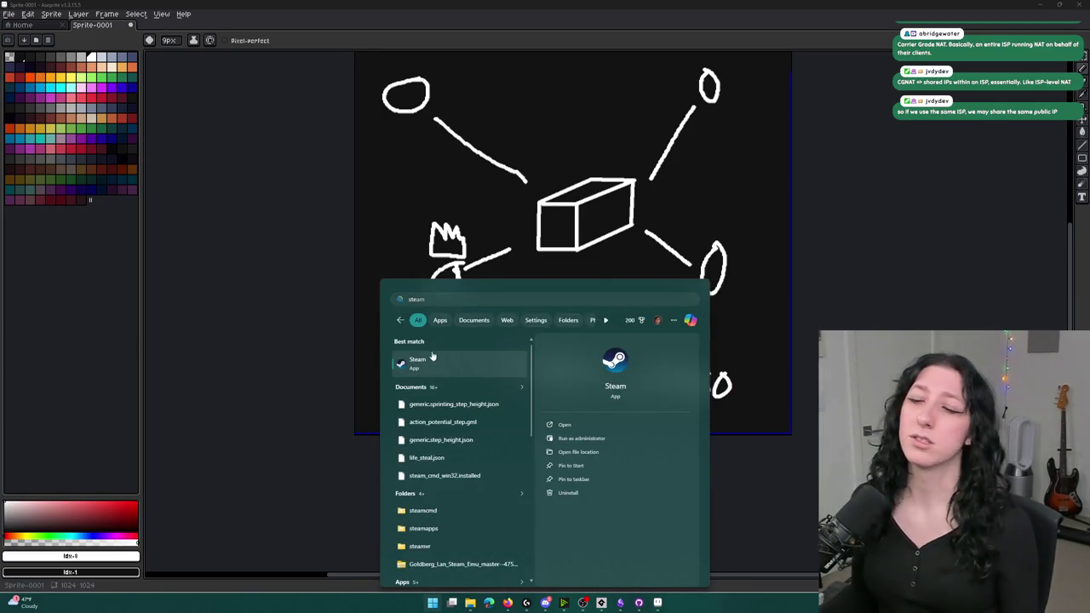
click(434, 358)
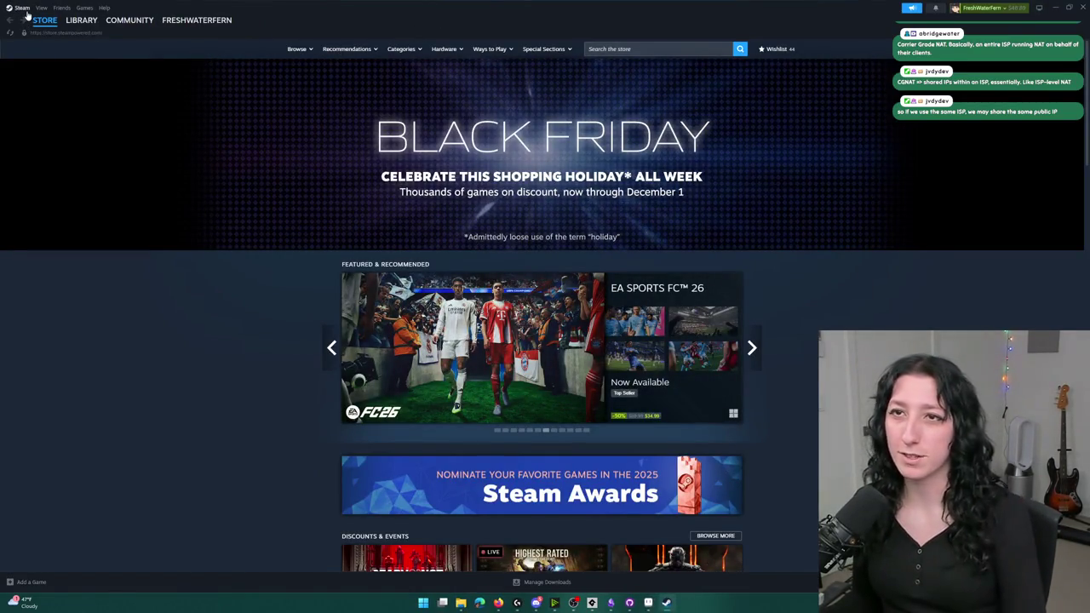
click(26, 9)
click(34, 92)
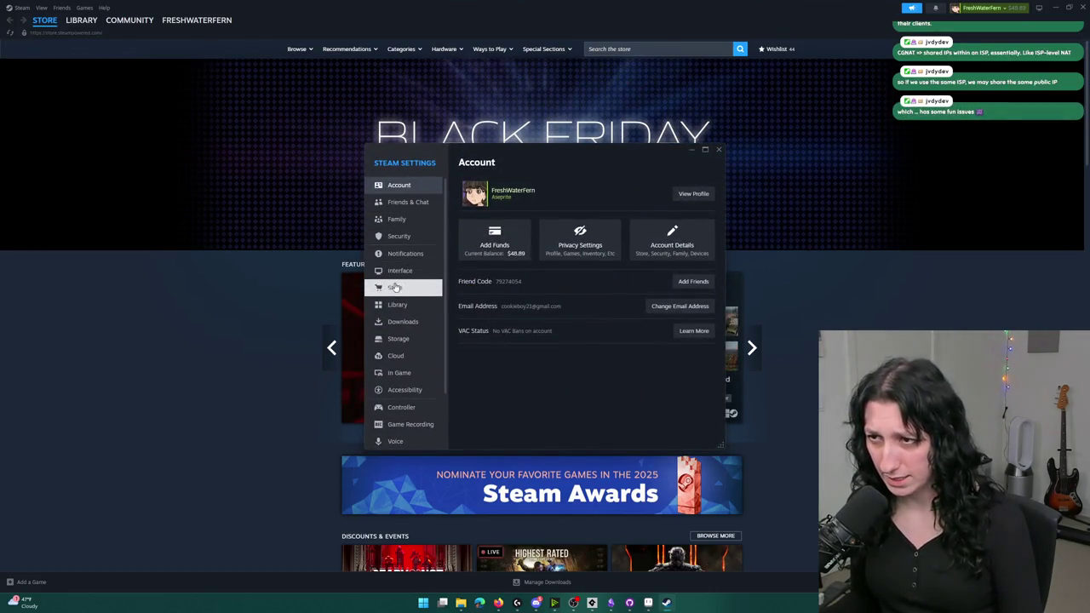
click(402, 321)
- Browse the download region list, leave it on US - Seattle, and close the Steam settings and store windows
click(696, 187)
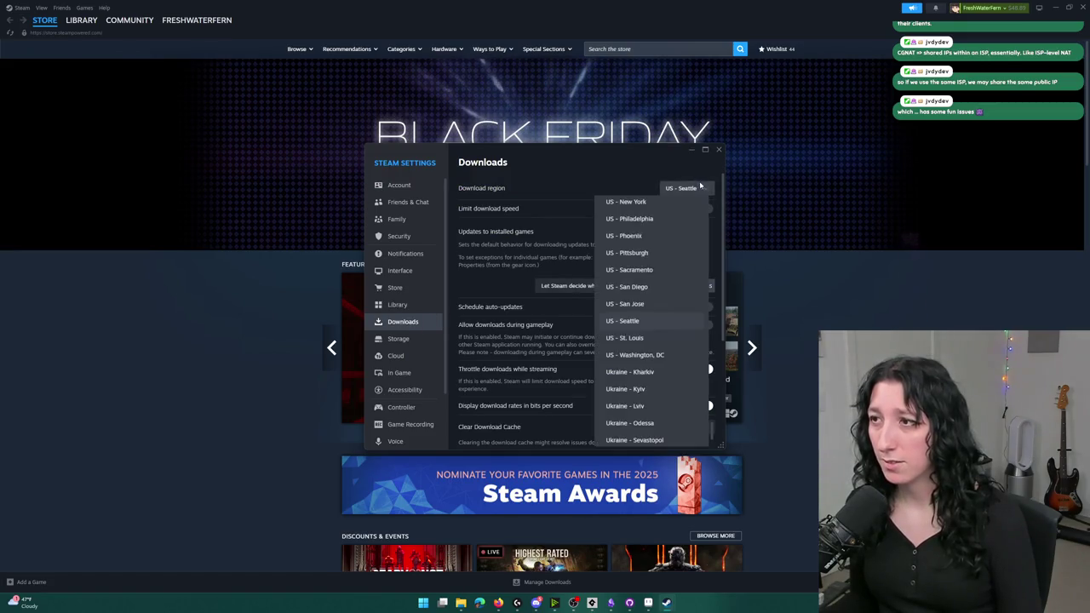
scroll(653, 255, down, 2)
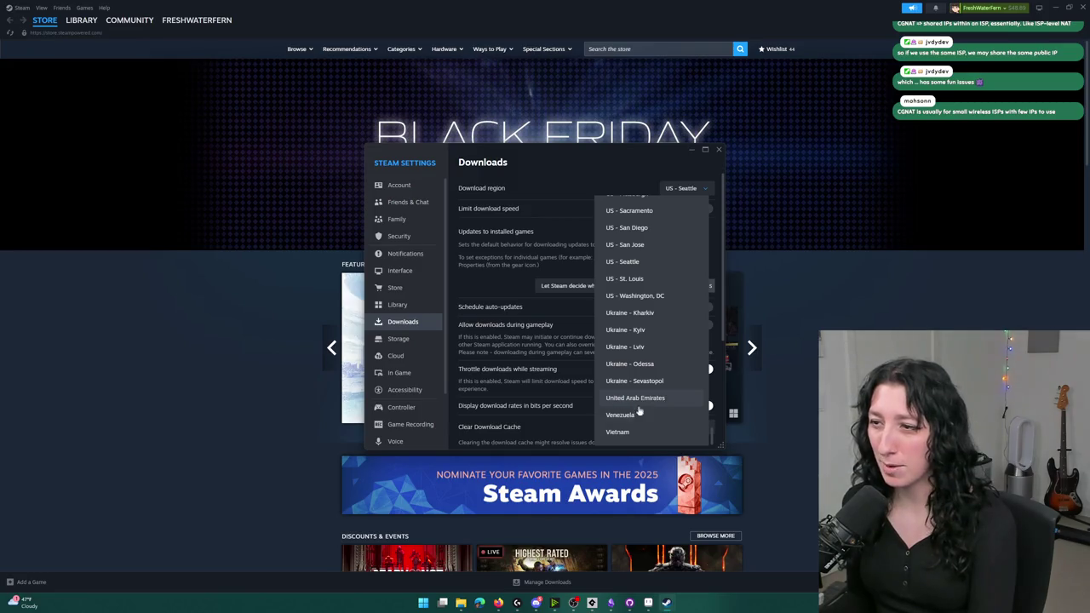
scroll(640, 385, up, 2)
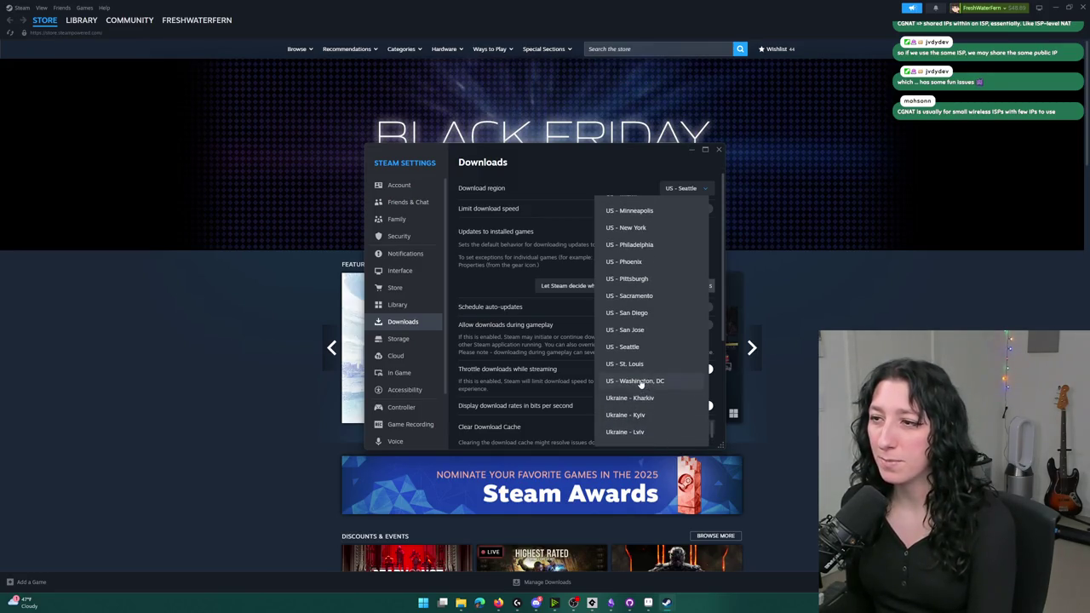
scroll(640, 388, up, 1)
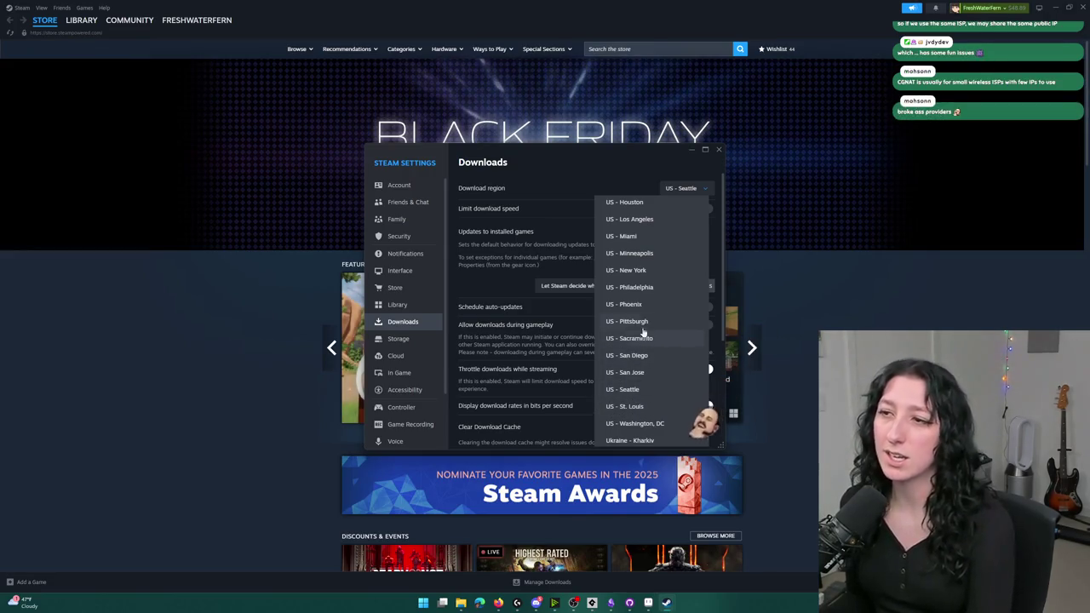
scroll(656, 289, up, 3)
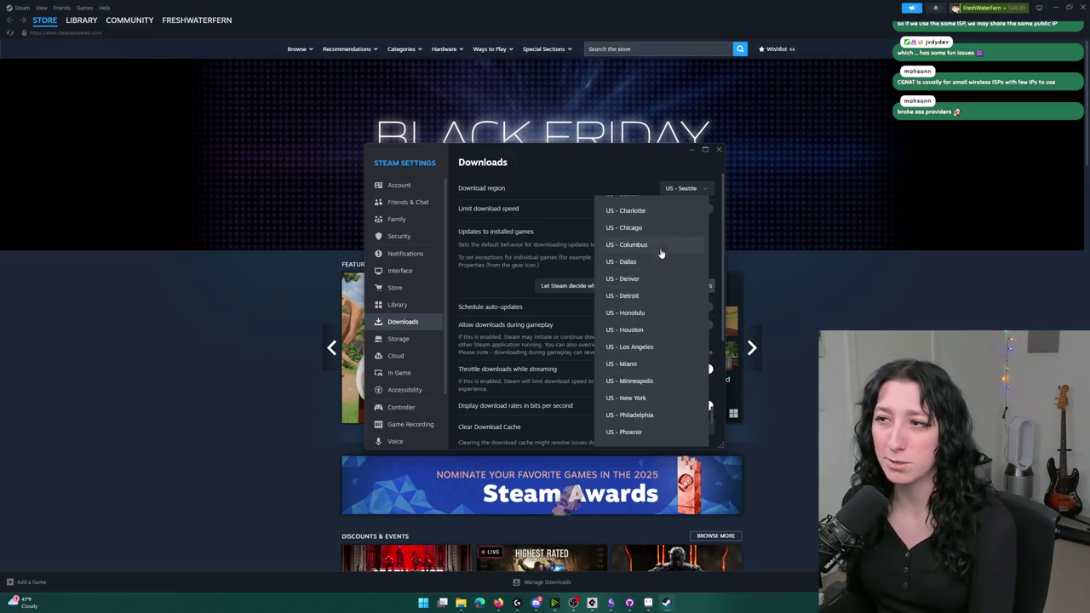
scroll(656, 290, up, 10)
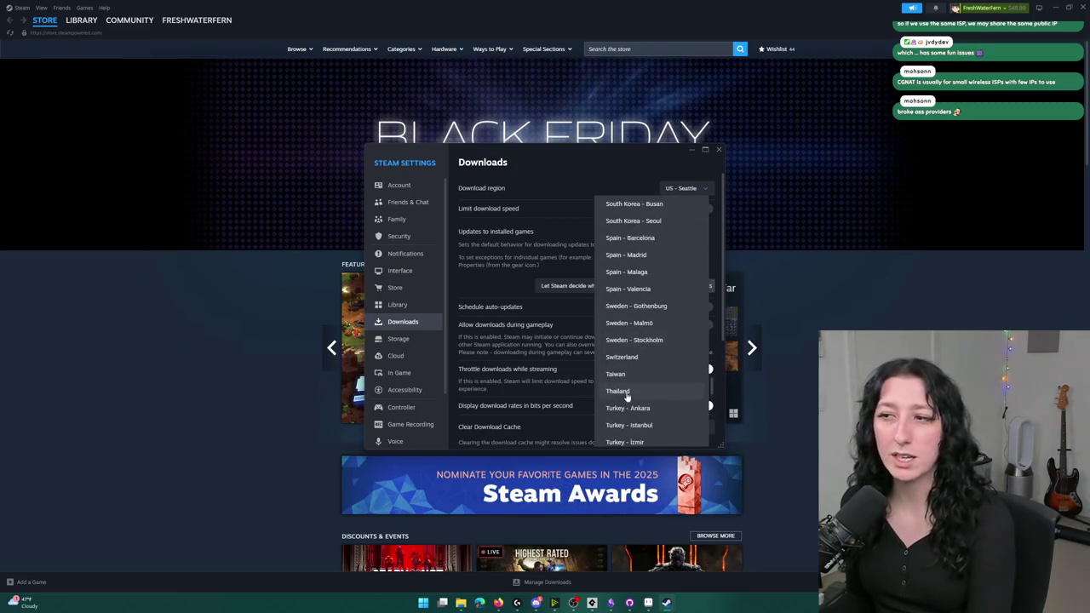
scroll(635, 340, up, 3)
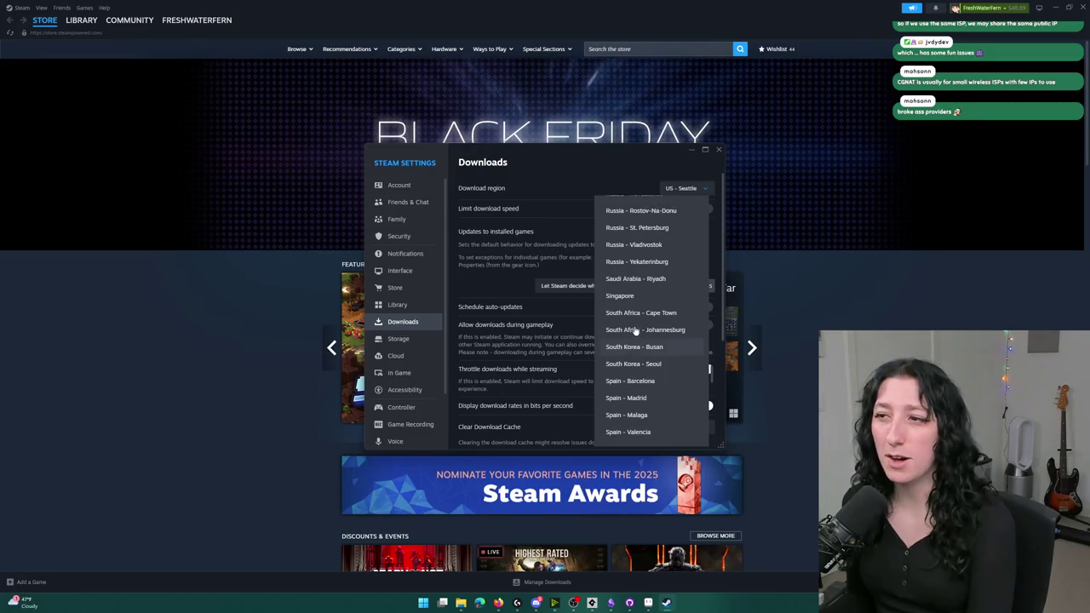
scroll(630, 336, up, 1)
scroll(623, 339, up, 2)
scroll(647, 379, up, 2)
scroll(634, 374, up, 1)
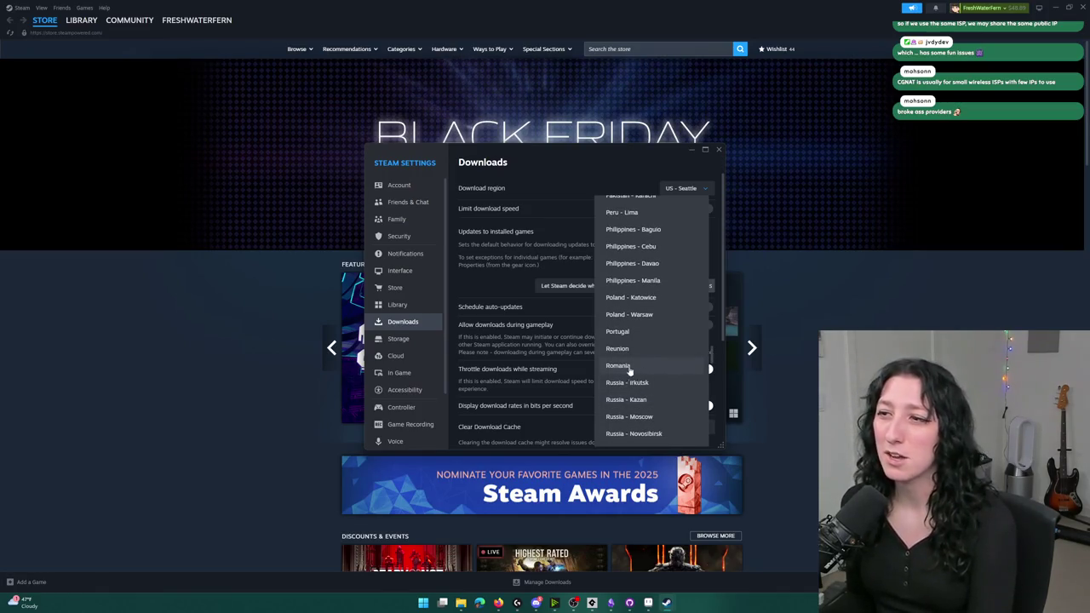
scroll(637, 374, up, 2)
scroll(638, 375, up, 10)
scroll(636, 380, up, 5)
click(764, 204)
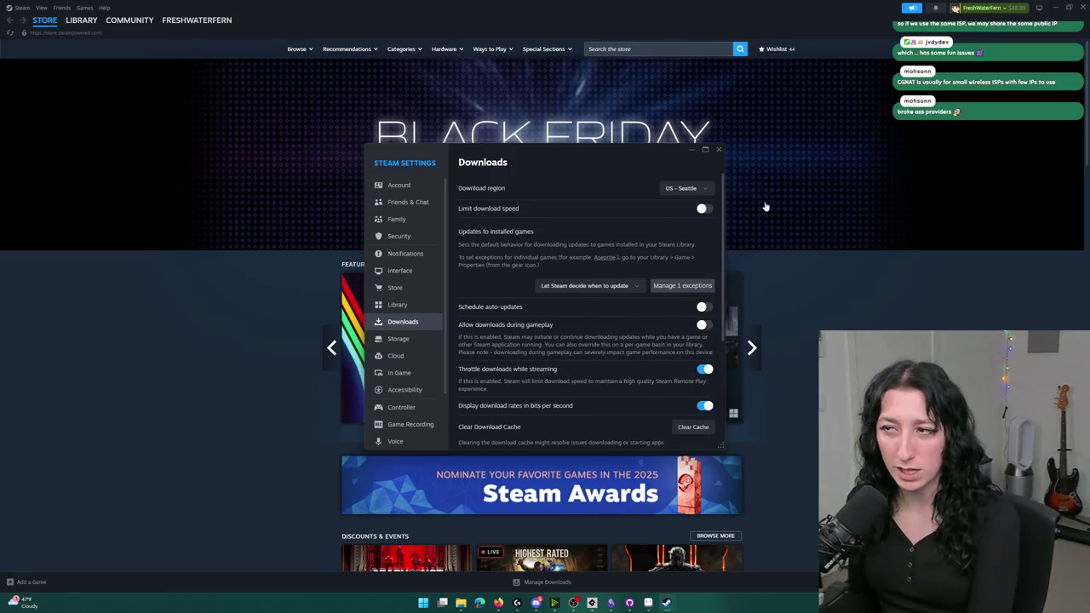
click(718, 150)
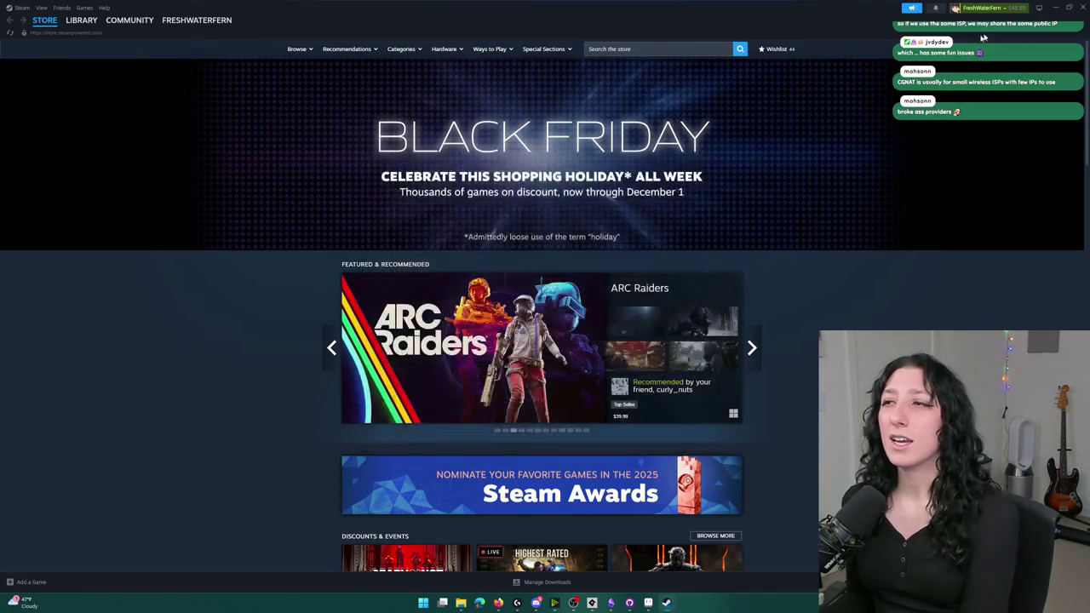
click(1082, 7)
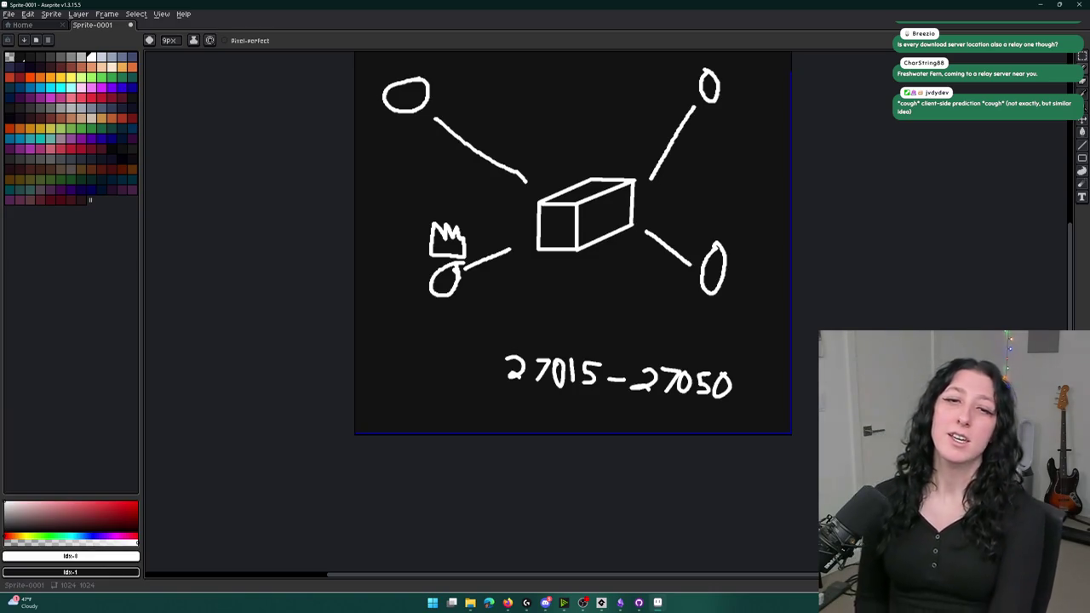
- Bring the GameMaker code editor back to the front from the taskbar
click(609, 596)
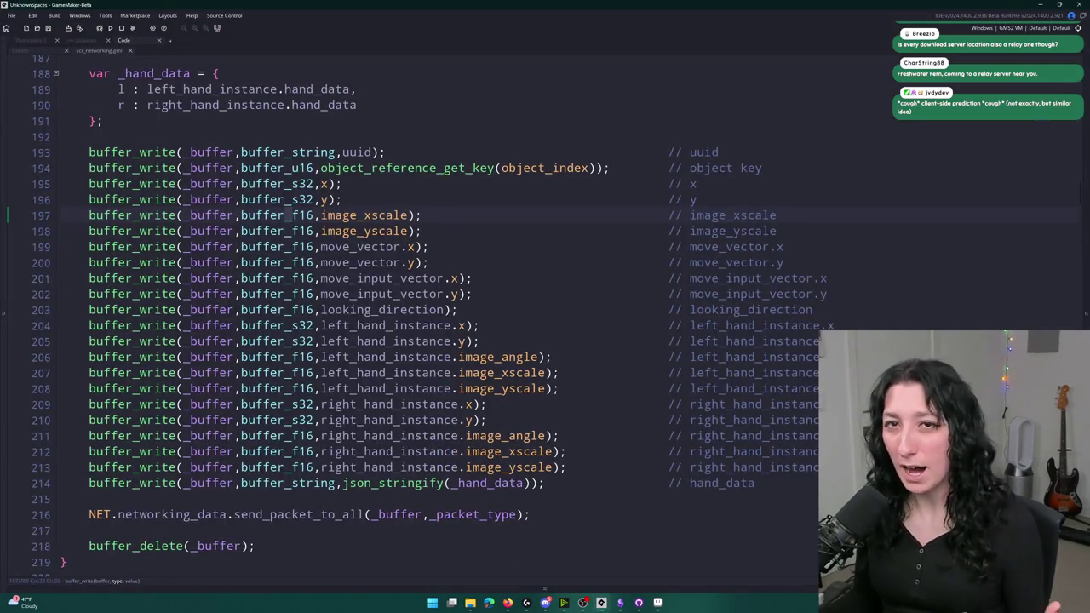
scroll(391, 111, up, 2)
click(370, 160)
scroll(370, 161, up, 5)
scroll(583, 177, up, 15)
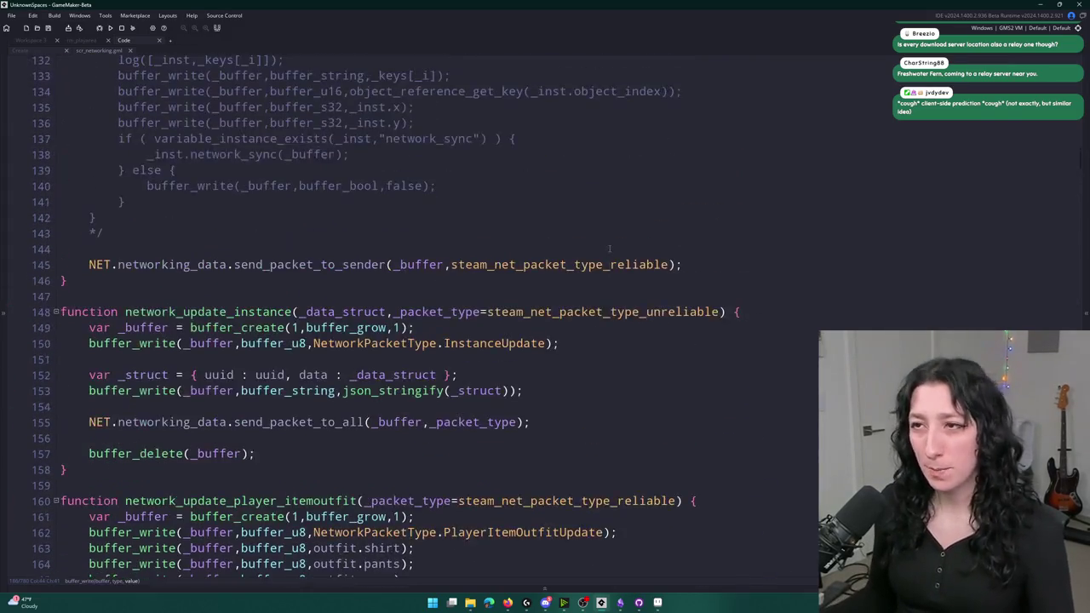
scroll(469, 255, up, 1)
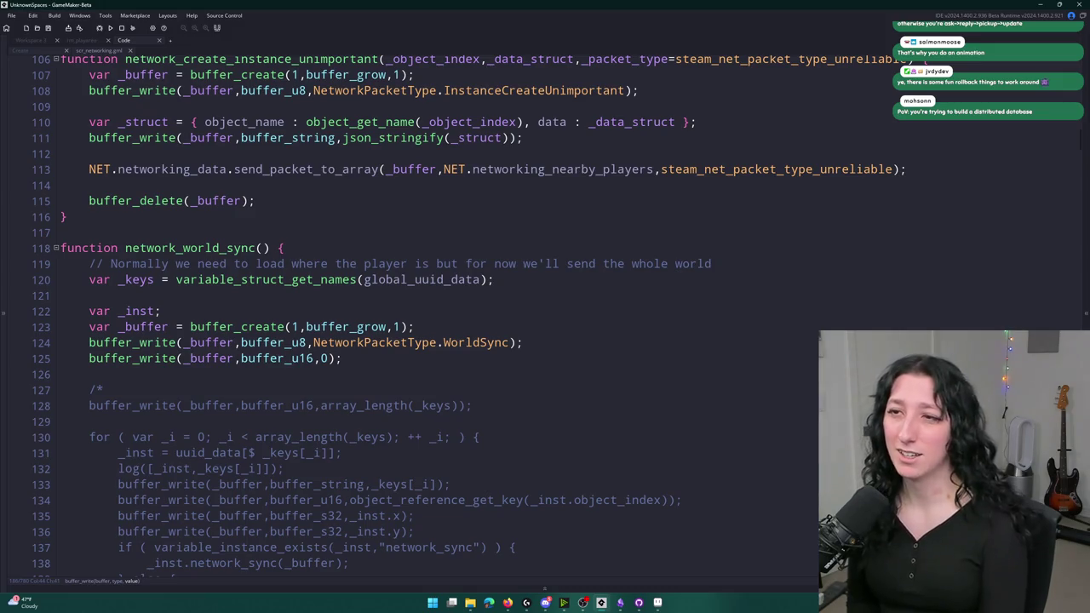
scroll(653, 352, up, 1)
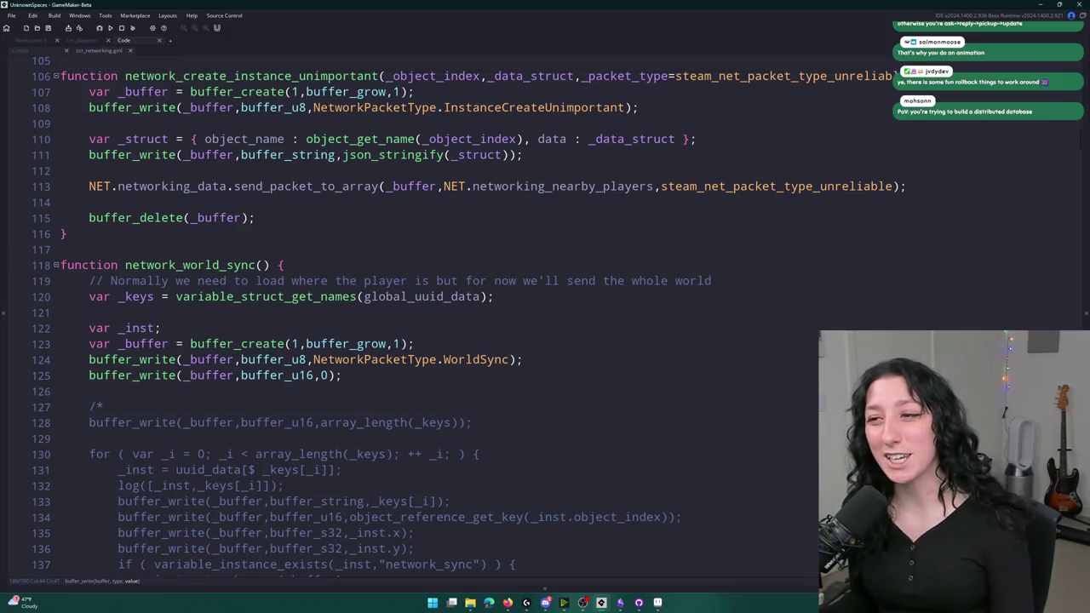
click(653, 358)
scroll(653, 351, up, 2)
scroll(653, 352, down, 2)
scroll(653, 352, up, 4)
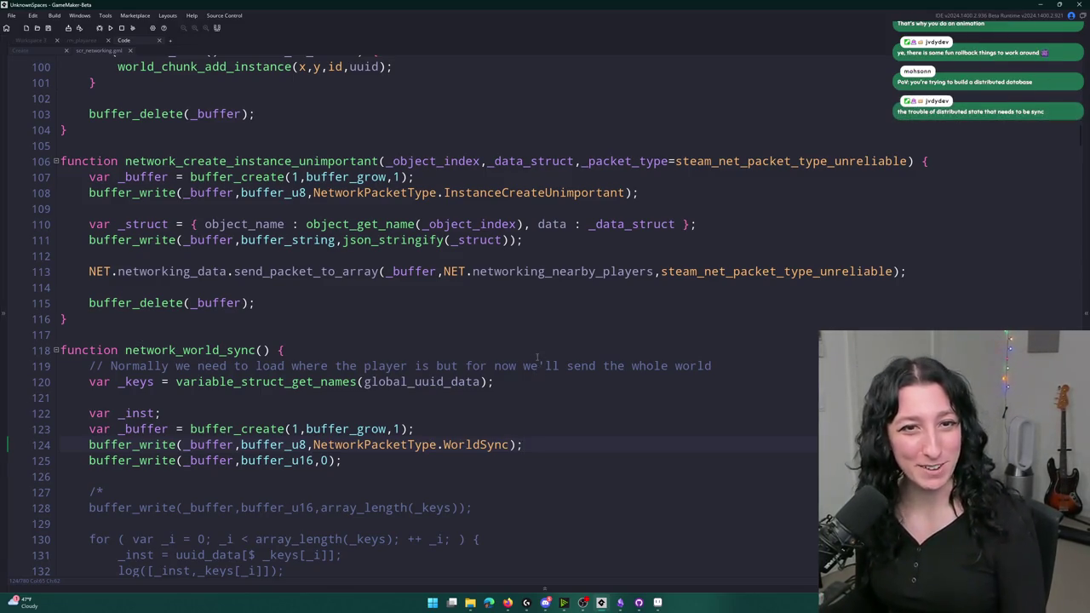
click(478, 355)
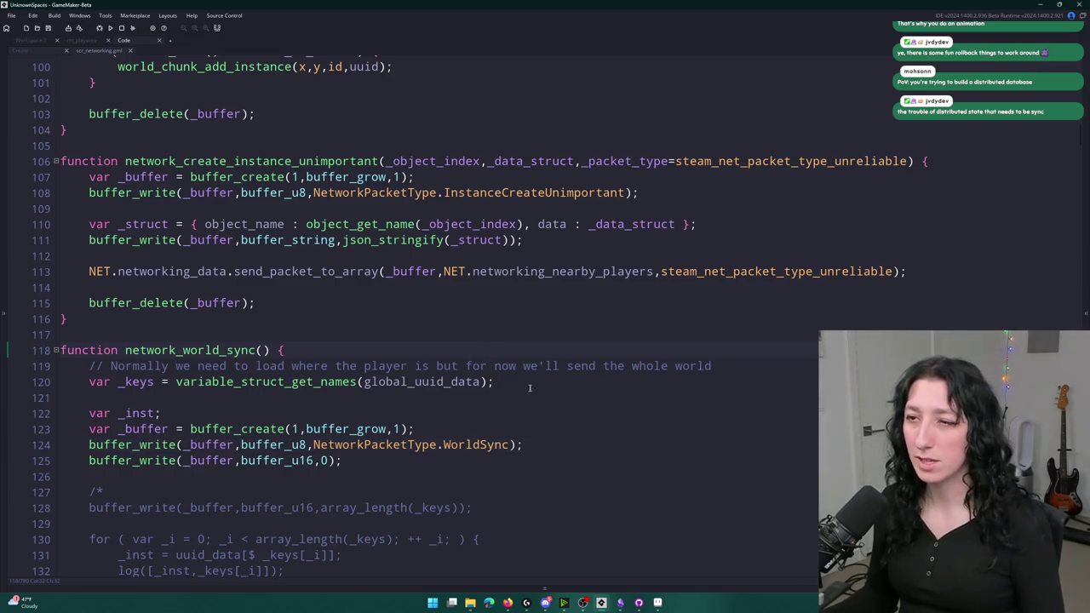
key(Up)
key(Up)
key(Down)
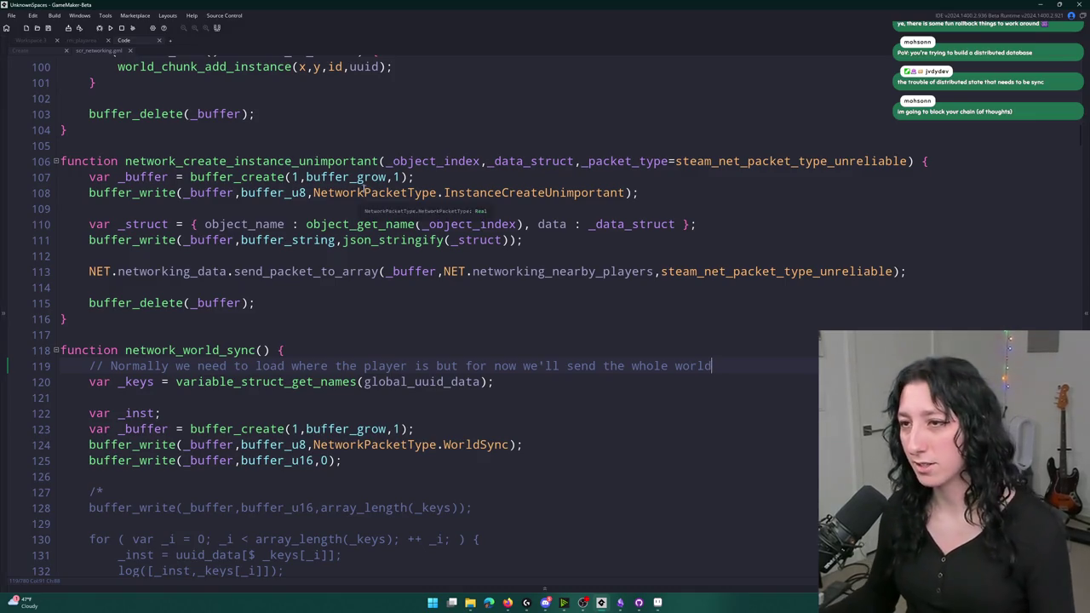
scroll(351, 315, down, 1)
scroll(357, 289, up, 4)
click(370, 250)
scroll(378, 238, up, 4)
scroll(385, 225, up, 10)
click(420, 162)
scroll(421, 135, up, 3)
scroll(421, 135, up, 2)
- Search the script for 'request' and inspect the network_pickup_item_request function
key(ctrl+f)
text(request)
key(Return)
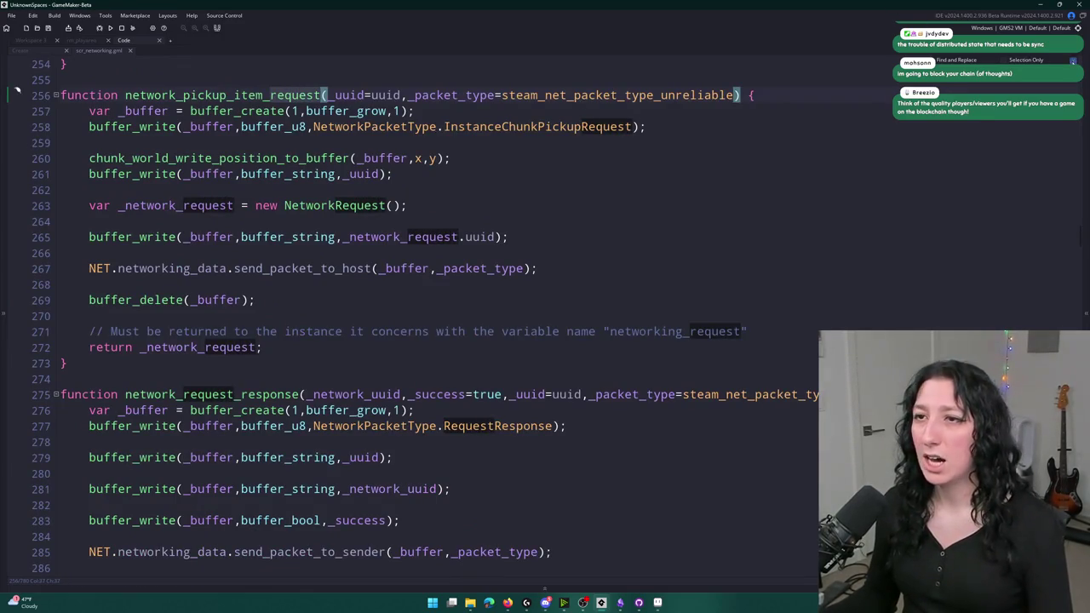
key(Escape)
click(786, 111)
key(Down)
key(Down)
key(Down)
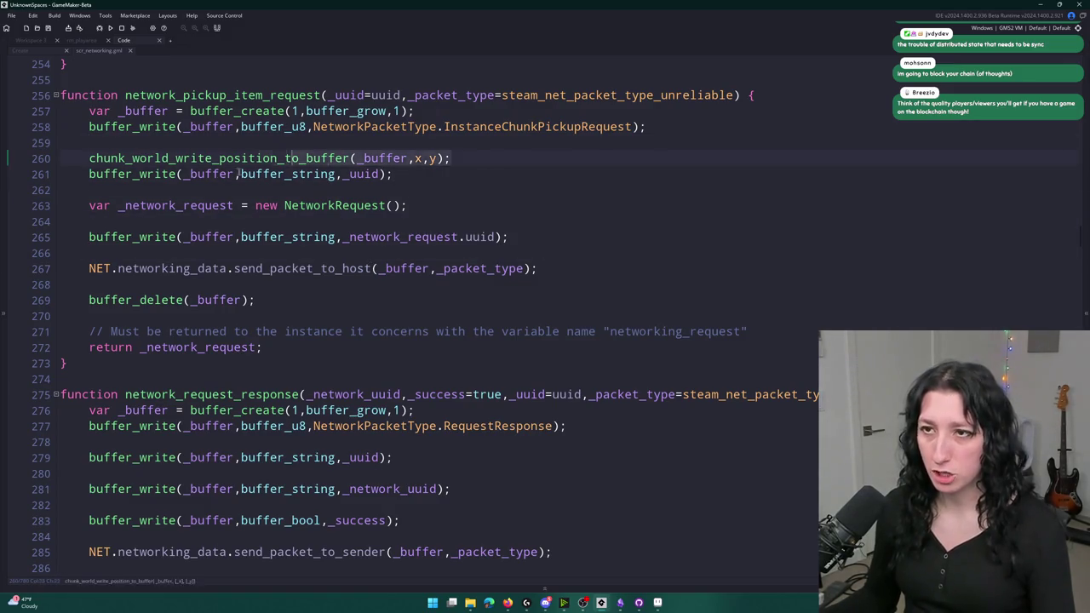
click(90, 162)
click(489, 156)
key(Down)
key(Down)
key(Down)
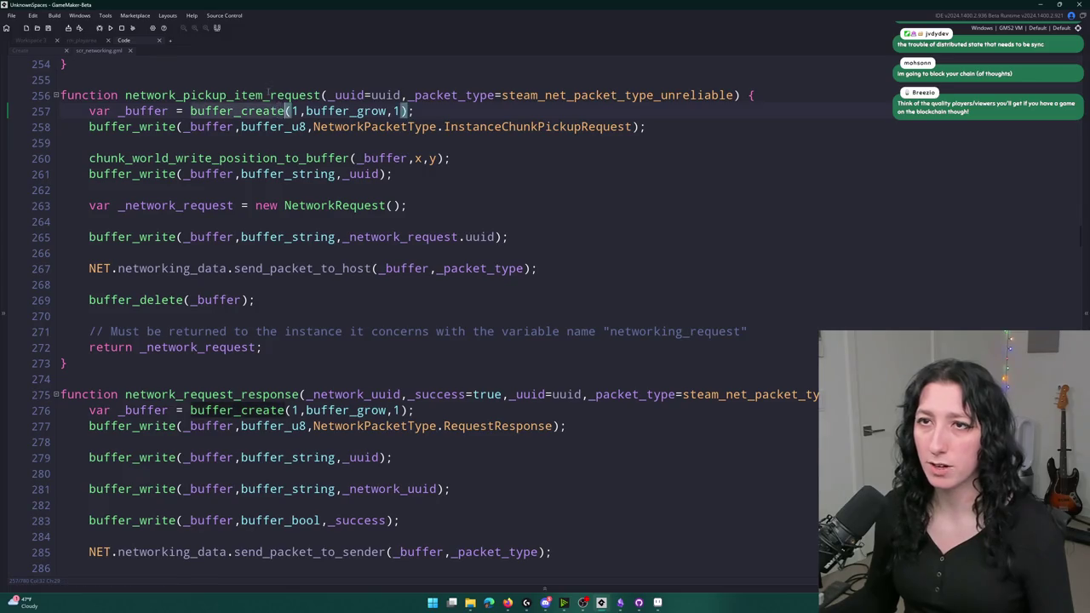
- In the item's Create event, replace the destroy request call on line 56 with network_pickup_item_request()
click(32, 52)
double_click(438, 282)
text(network_pickup_item_request)
double_click(255, 281)
scroll(262, 221, down, 3)
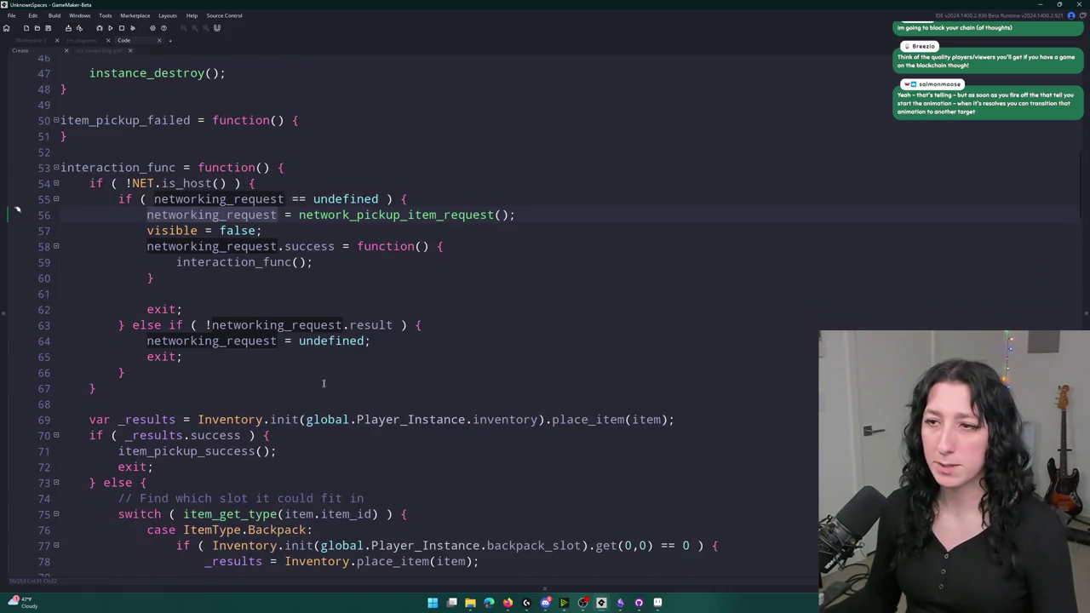
- Review obj_item's Step, Draw and Destroy events, then return to interaction_func on line 53
click(31, 40)
double_click(331, 208)
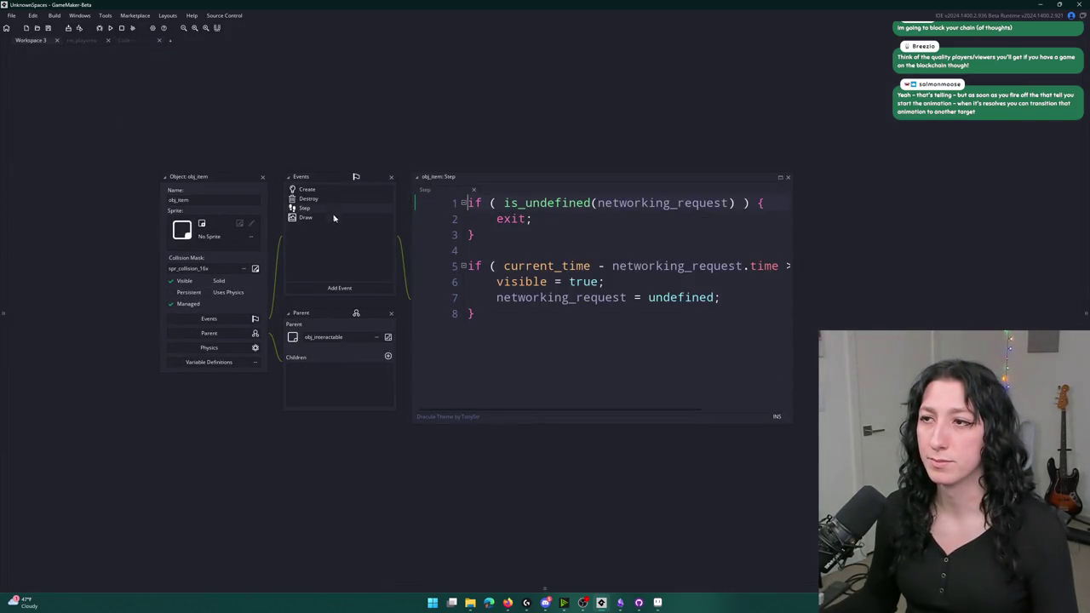
double_click(333, 216)
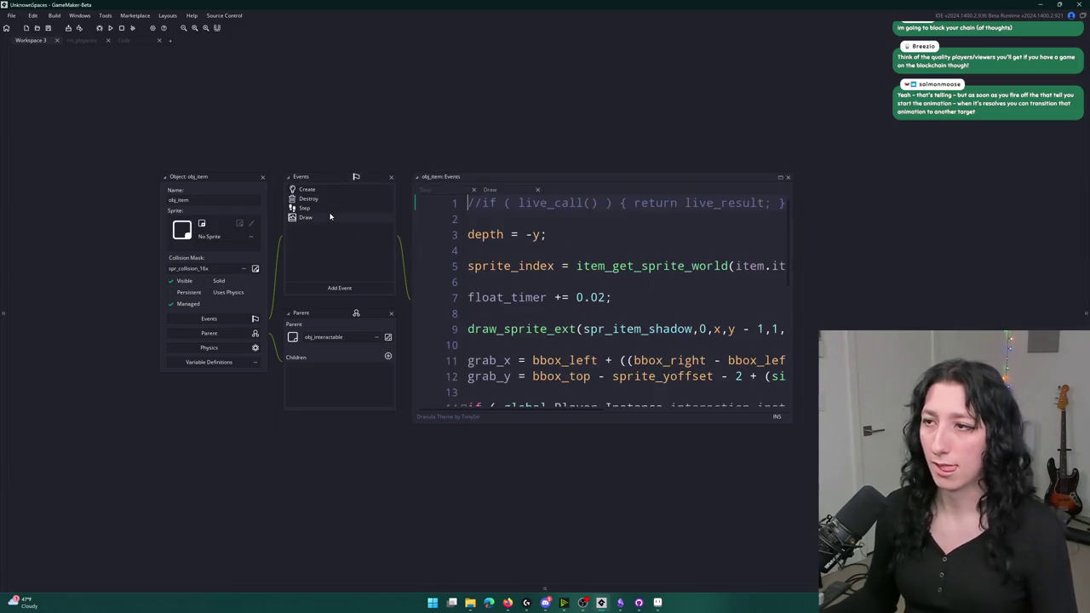
scroll(521, 265, down, 6)
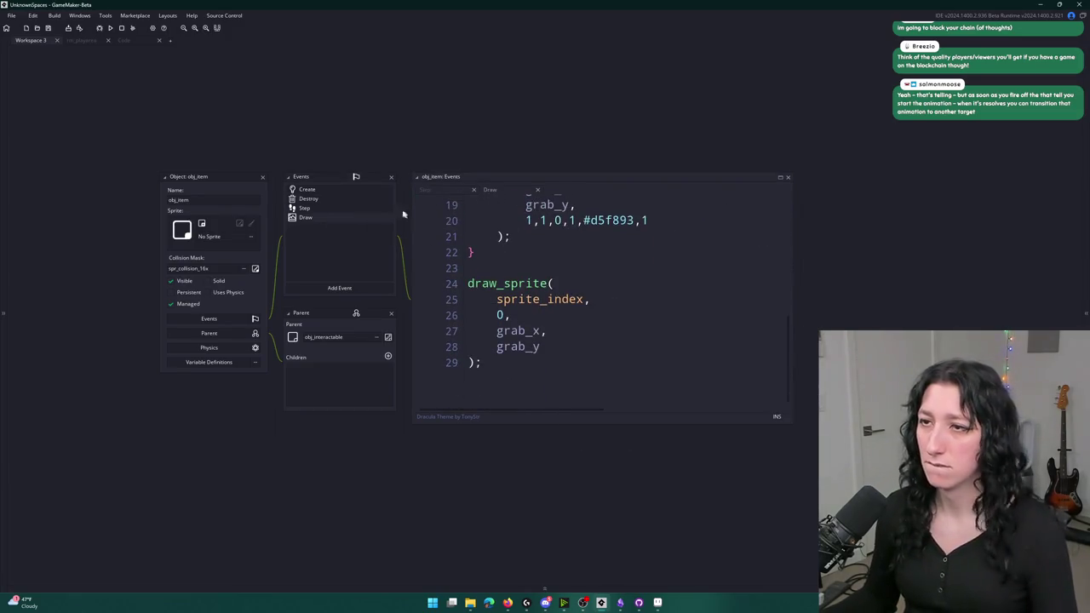
double_click(349, 200)
key(ctrl+Tab)
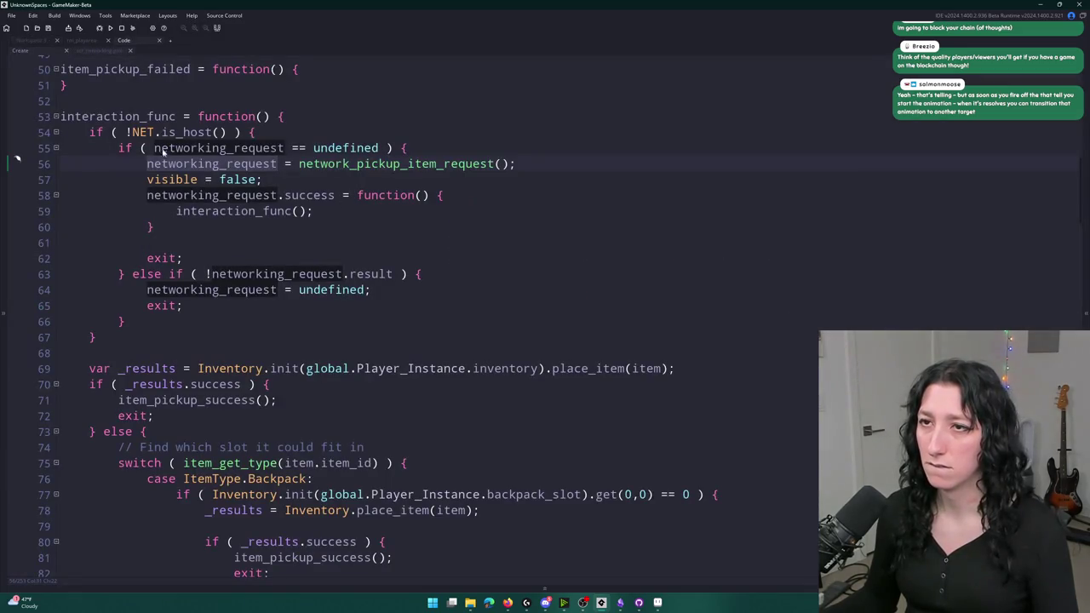
click(176, 117)
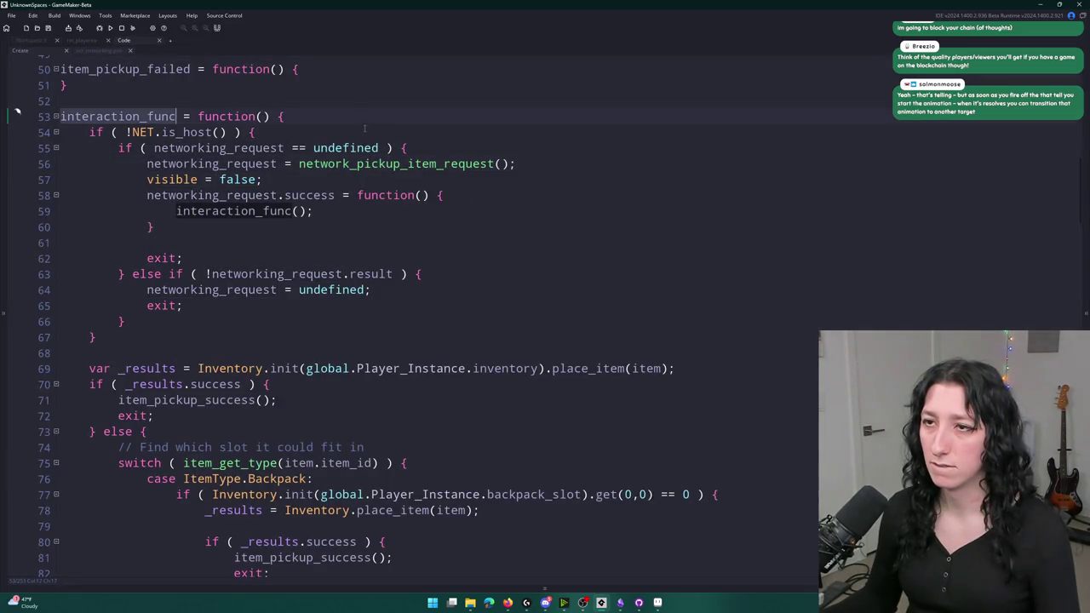
key(End)
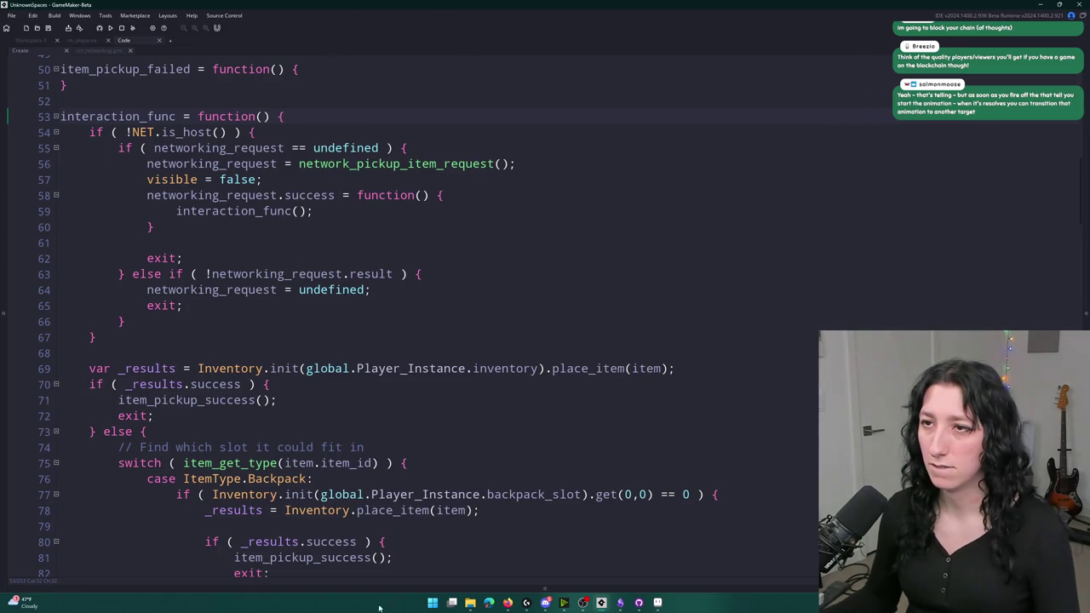
scroll(223, 460, up, 2)
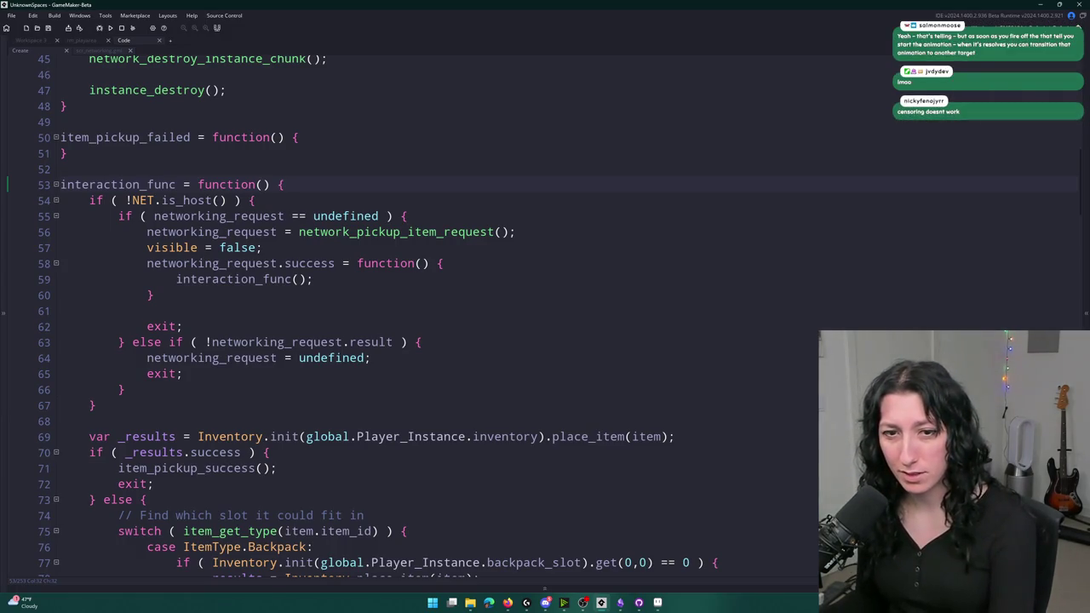
- Jump to network_pickup_item_request's definition and find where it writes InstanceChunkPickupRequest
key(alt+Tab)
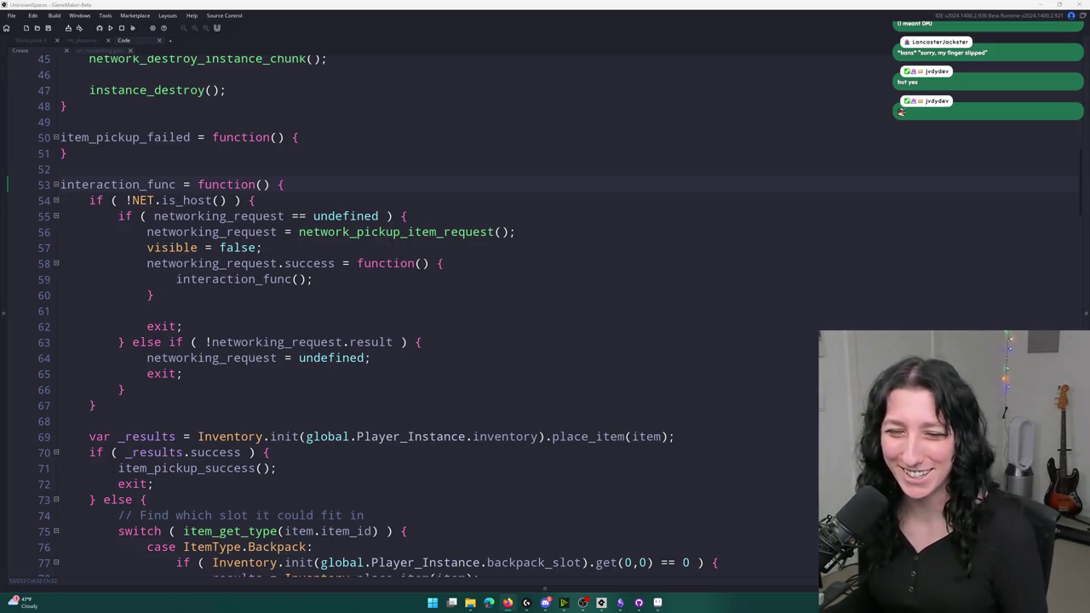
click(562, 231)
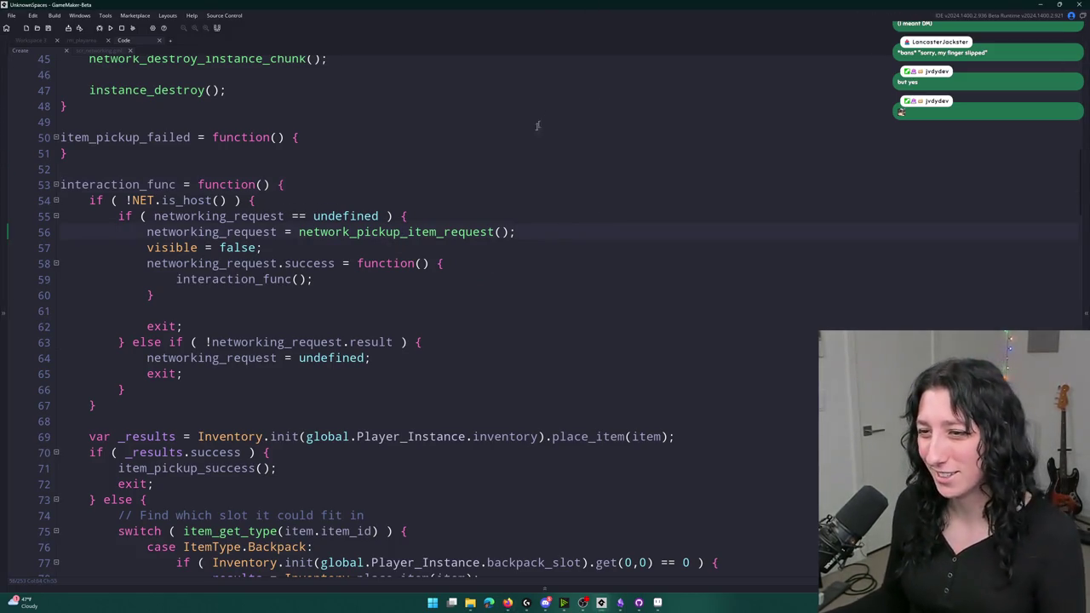
scroll(716, 528, down, 4)
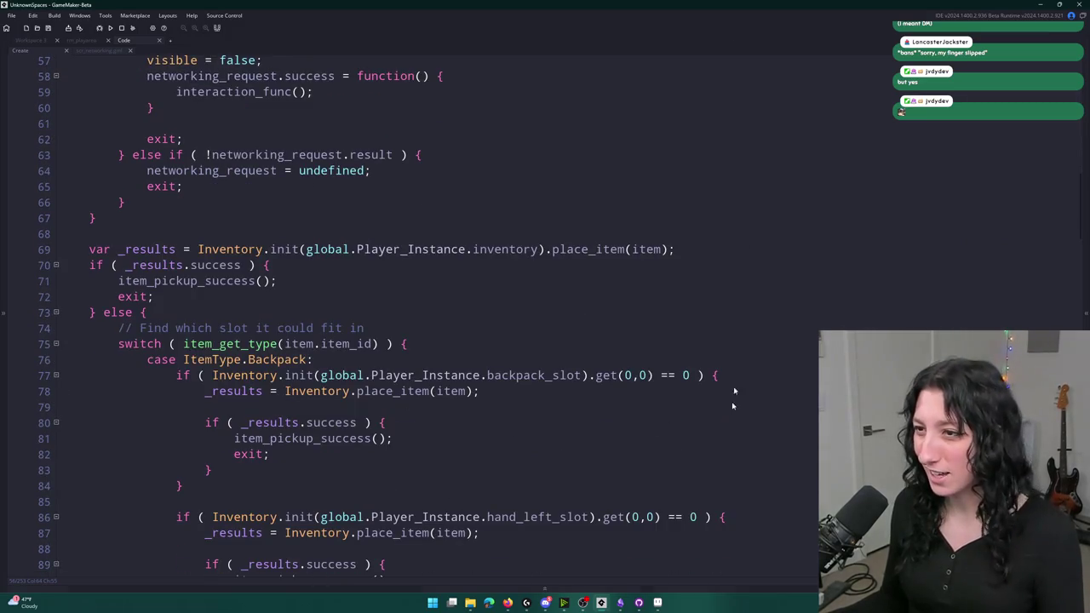
scroll(715, 528, up, 4)
click(416, 218)
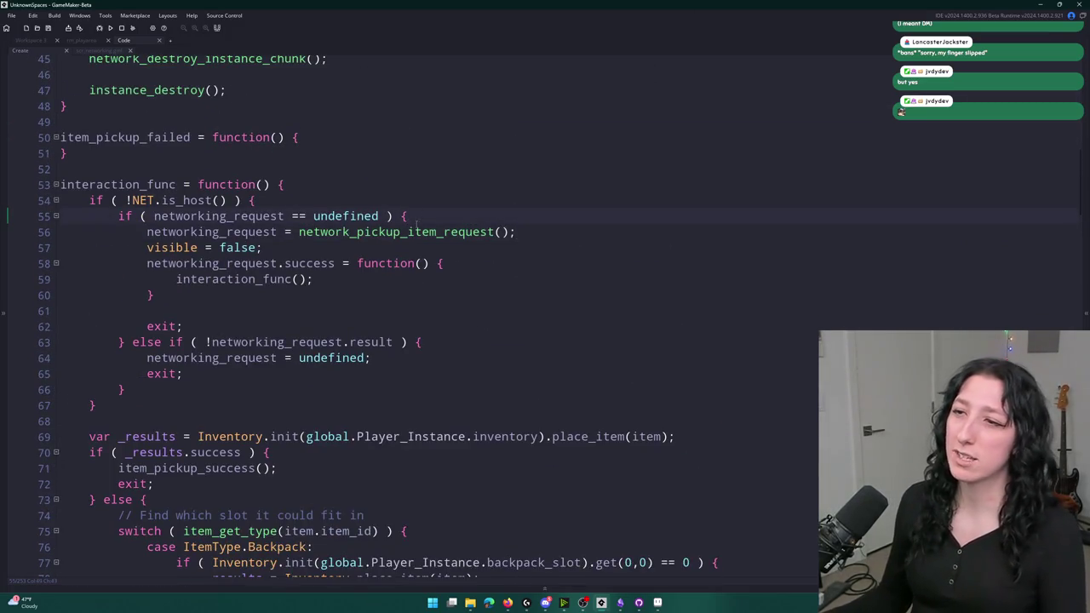
middle_click(417, 226)
click(630, 127)
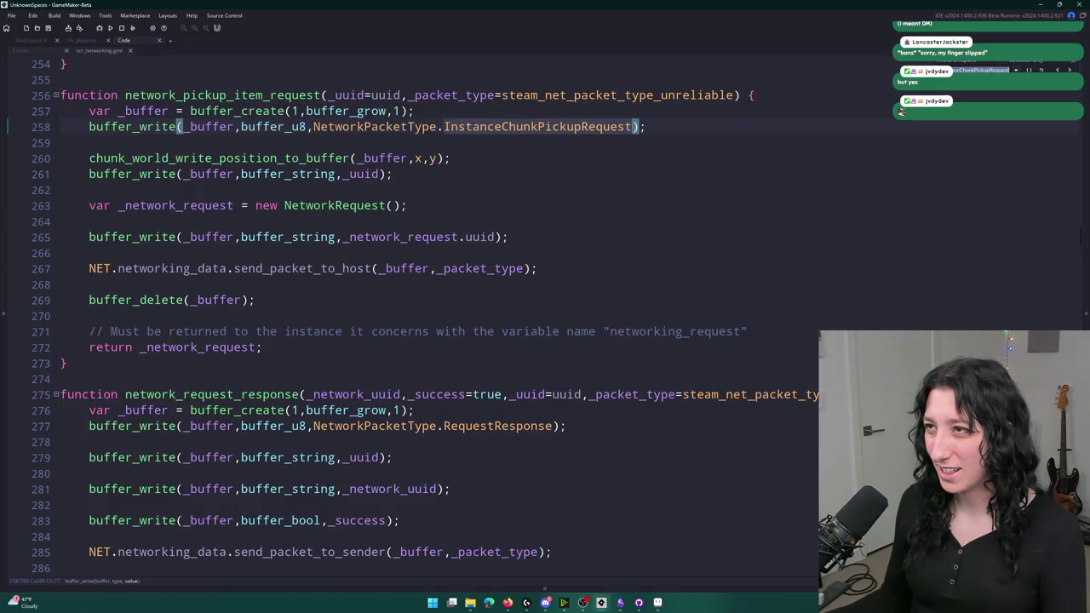
- Check the packet type's definition, then rename it to ItemPickupRequest in the buffer_write on line 258
key(F12)
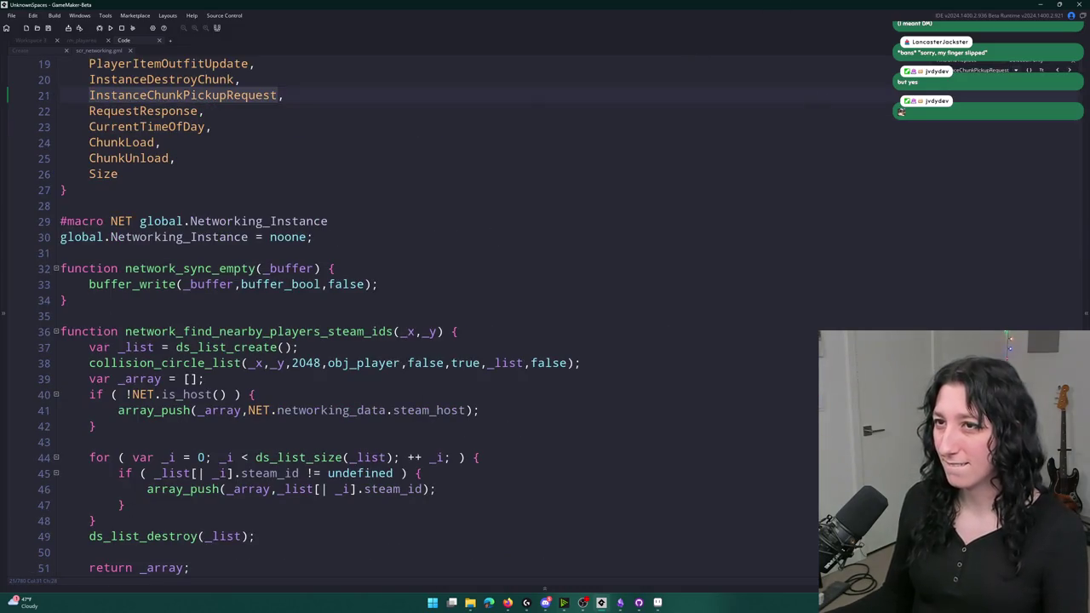
key(alt+Left)
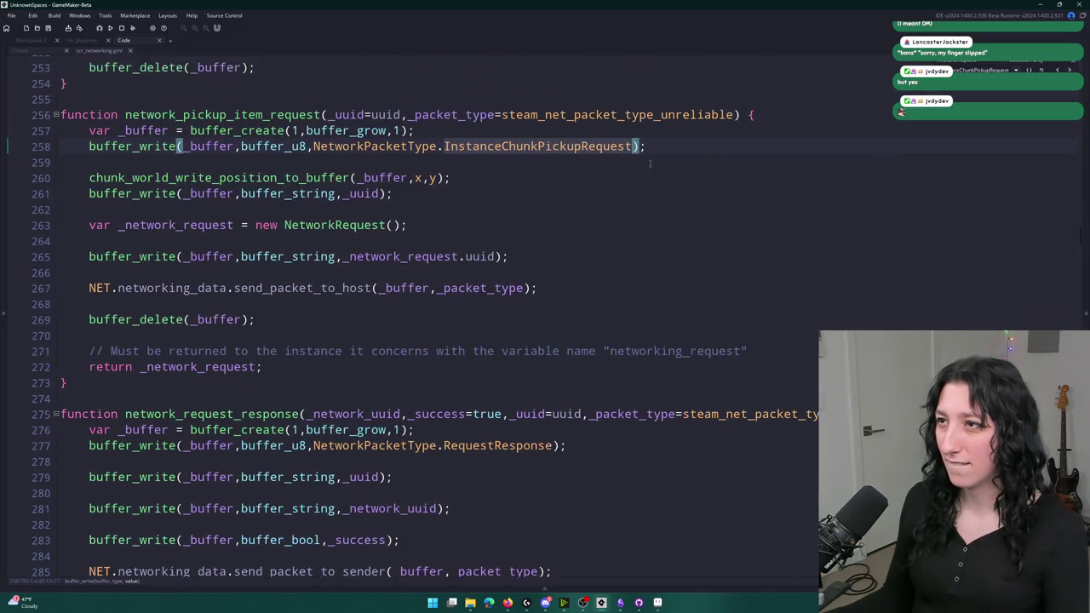
click(445, 163)
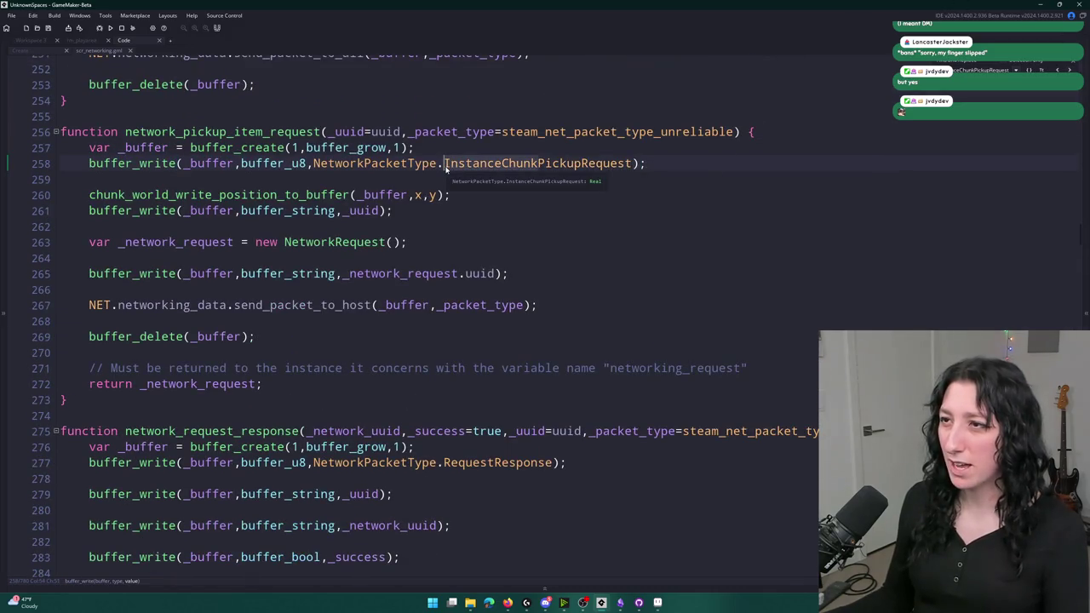
double_click(456, 163)
text(ItemPickupRequest)
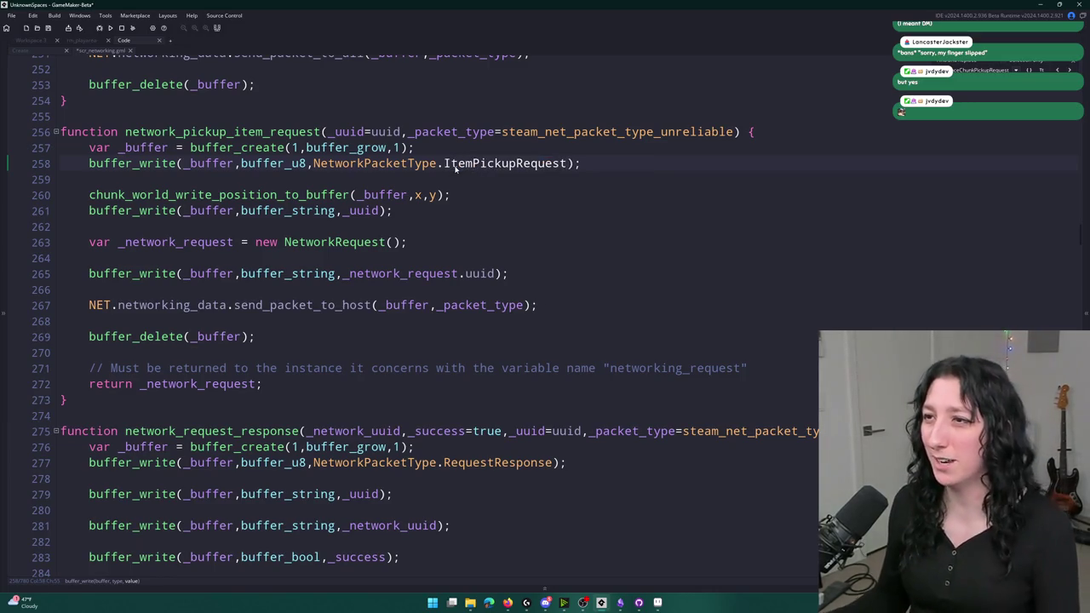
key(Up)
- Rename InstanceChunkPickupRequest to ItemPickupRequest in the packet type enum as well
key(ctrl+Home)
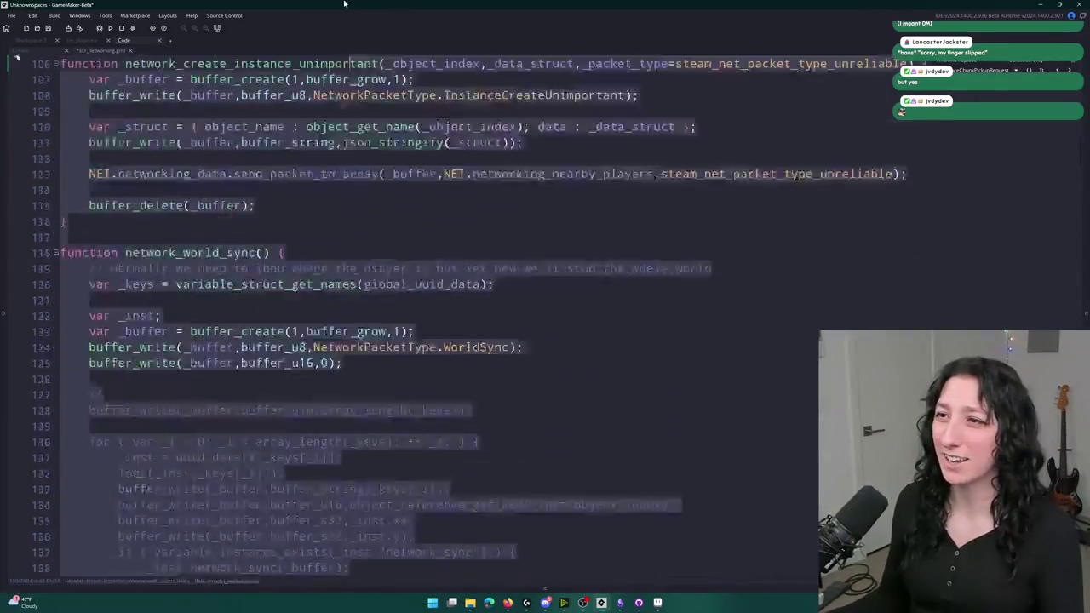
click(226, 363)
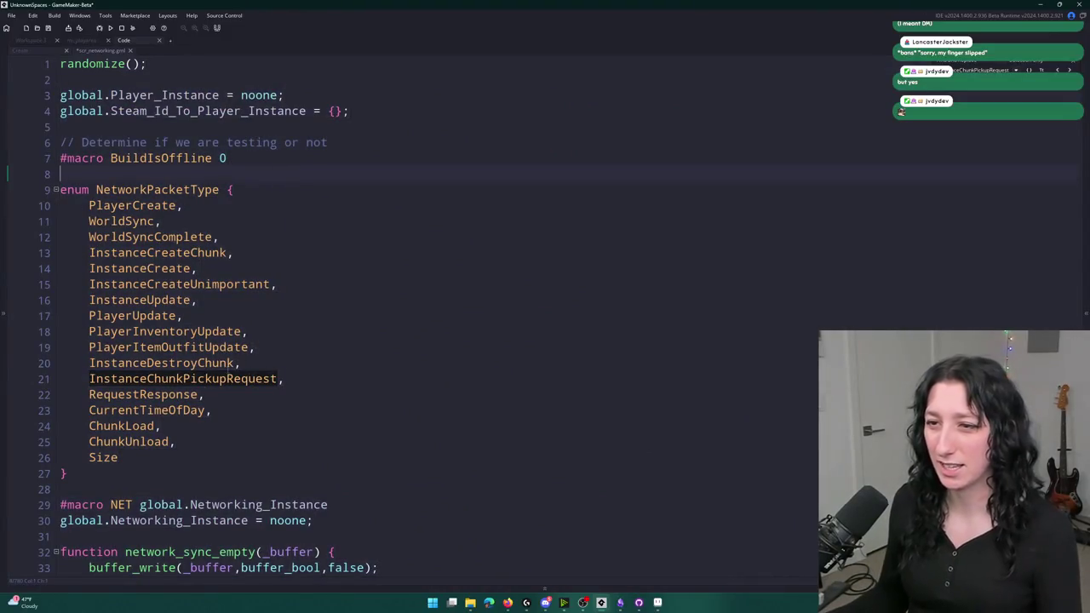
double_click(213, 379)
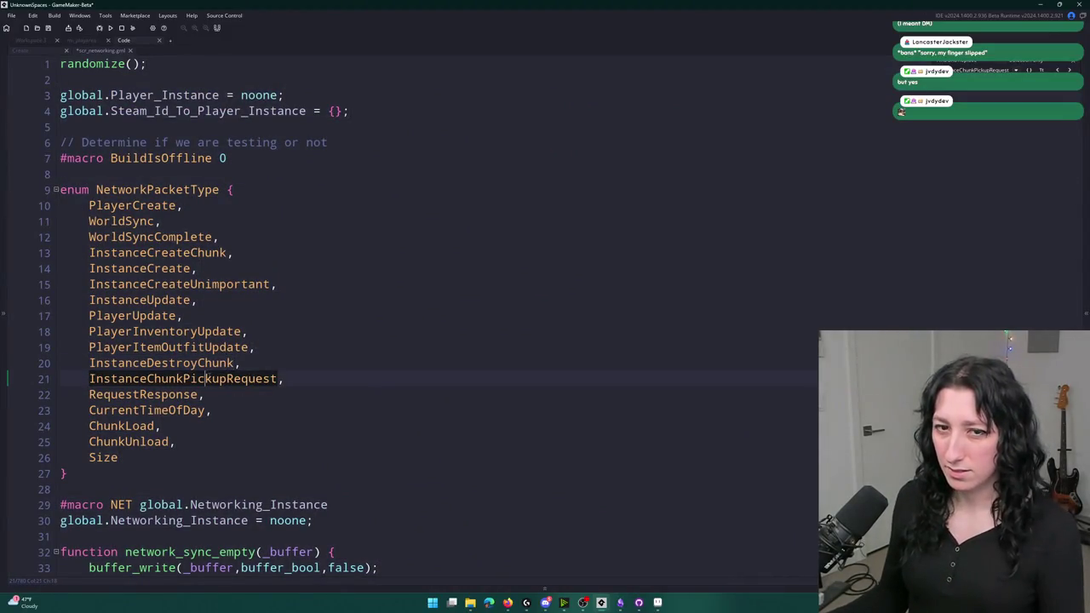
text(ItemPickupRequest)
key(alt+Left)
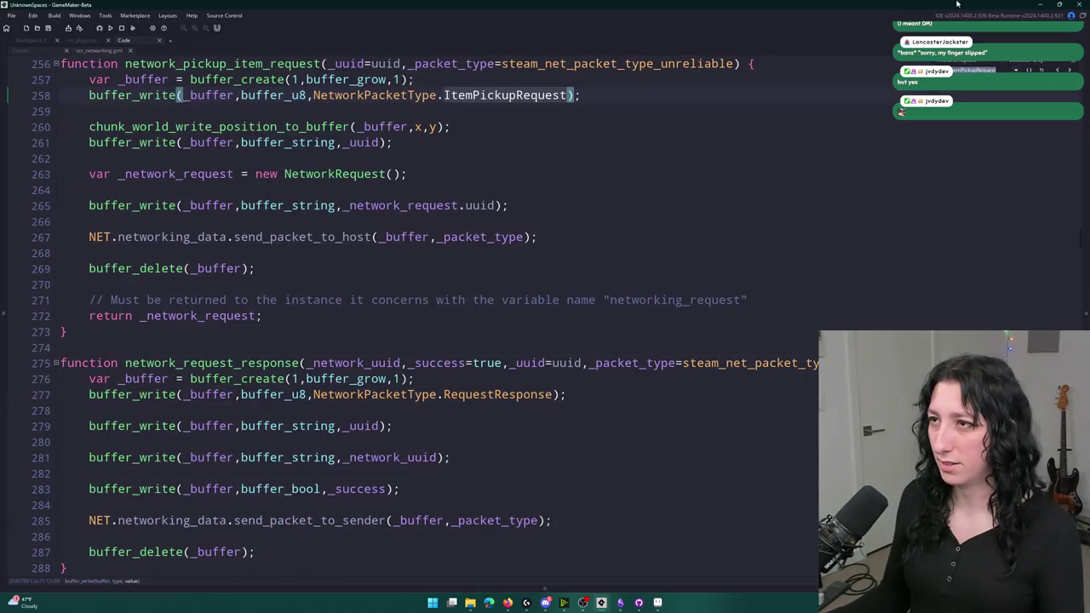
scroll(766, 151, up, 2)
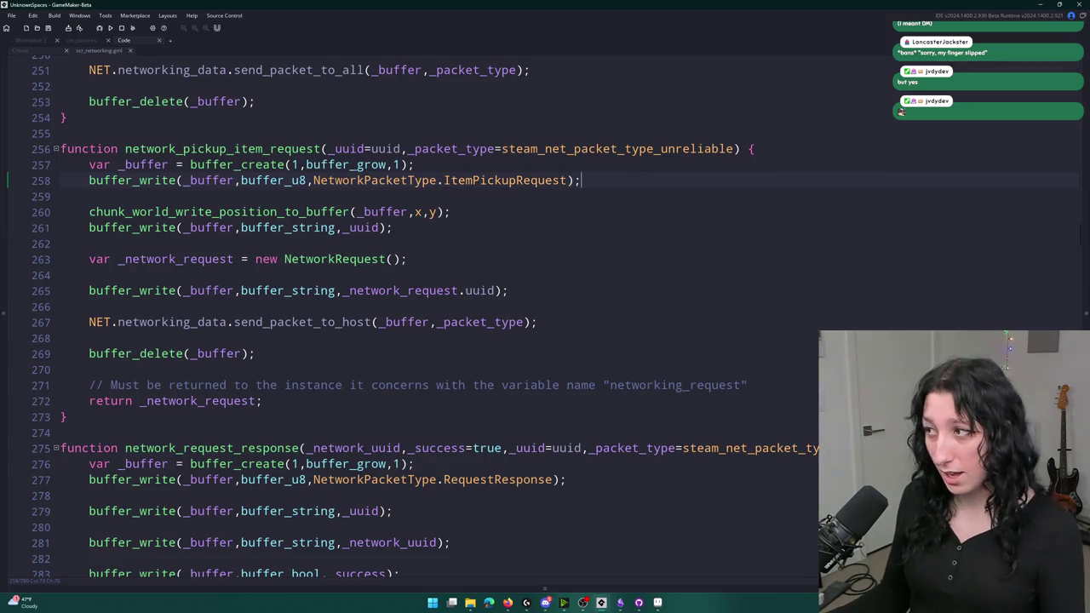
key(Down)
key(Down)
key(Down)
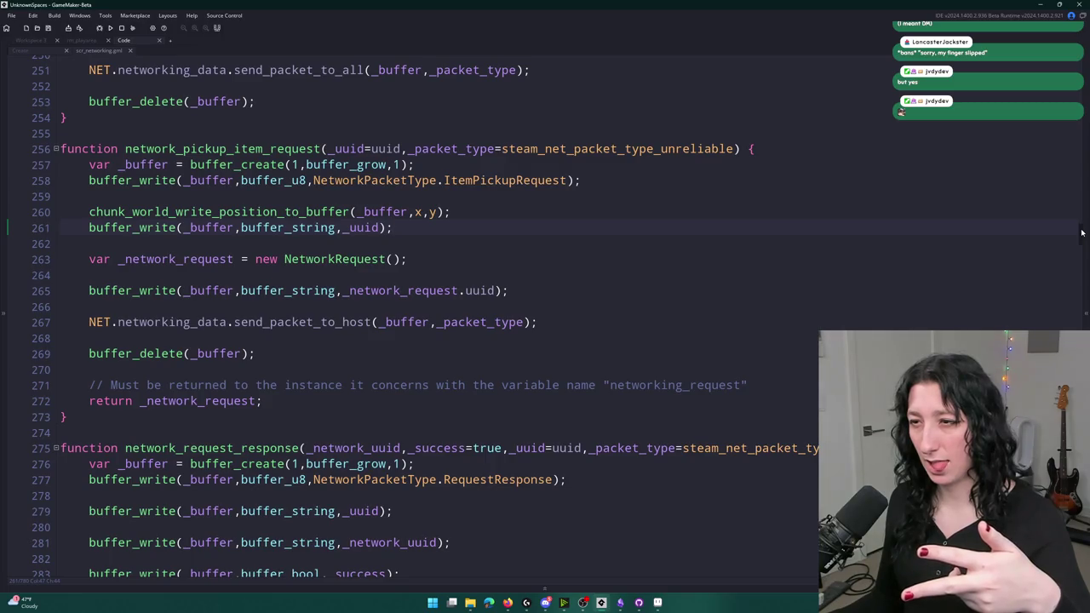
scroll(1082, 232, down, 20)
scroll(426, 315, down, 10)
scroll(426, 315, up, 5)
scroll(426, 315, down, 5)
scroll(430, 325, up, 8)
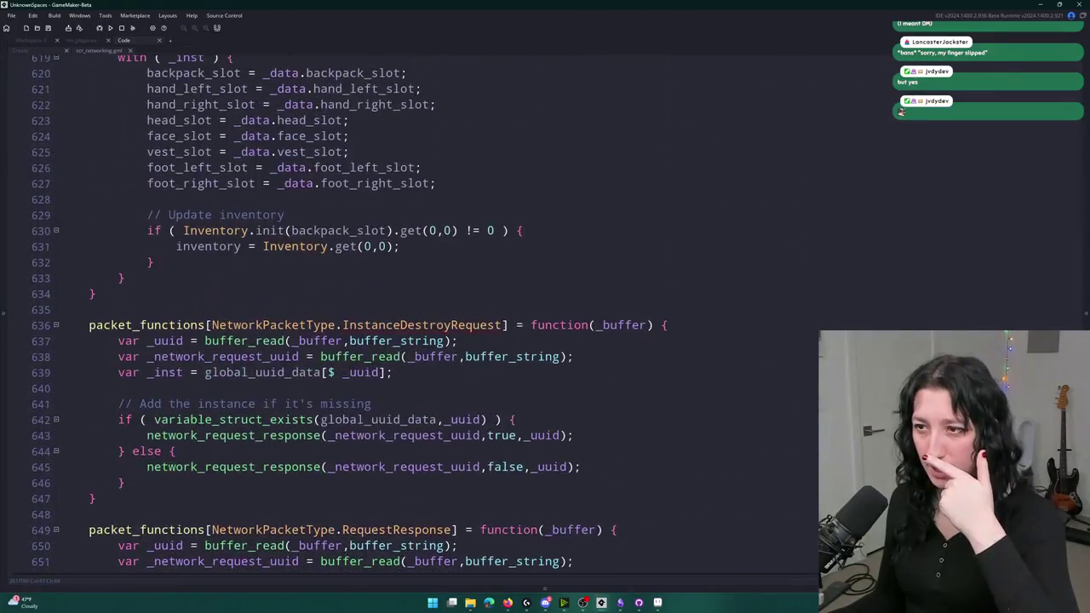
- Change the InstanceDestroyRequest handler's packet type on line 636 to ItemPickupRequest
double_click(430, 324)
text(ItemPickupRequest)
scroll(319, 312, down, 1)
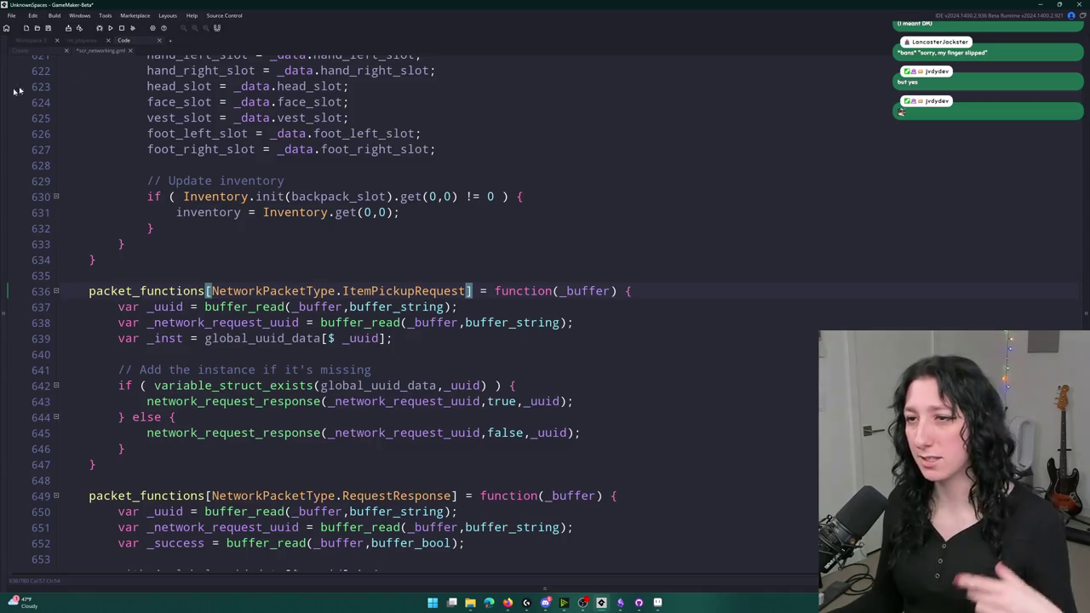
scroll(510, 298, down, 1)
- Add _chunk_x and _chunk_y buffer_read lines using buffer_u16 at the top of the handler
click(690, 242)
key(Return)
text(var _chunk_x = buffer_read(_buffer)
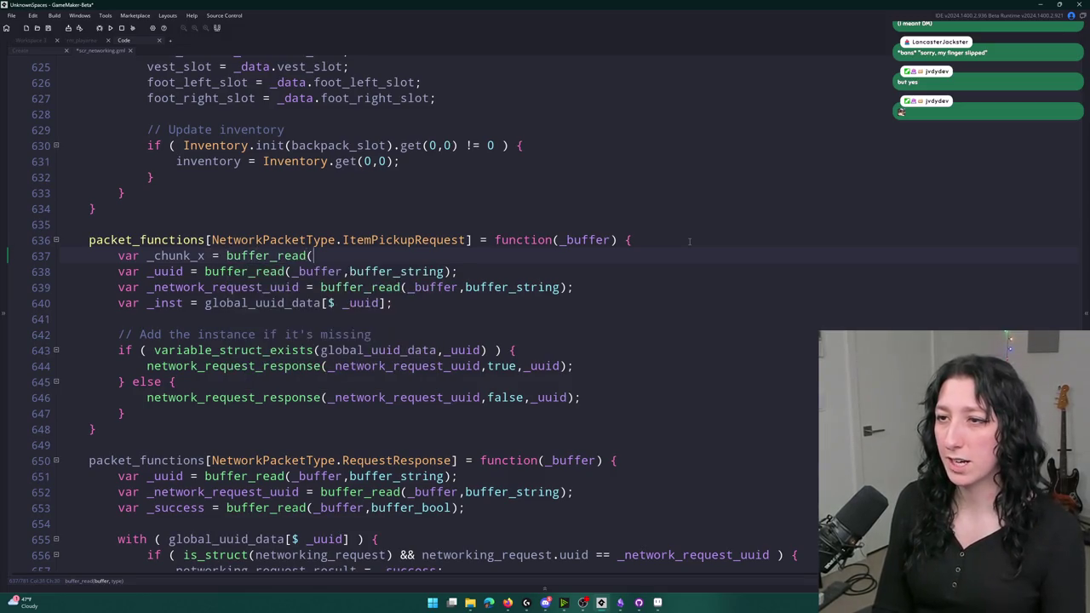
text(,buffer_u8);)
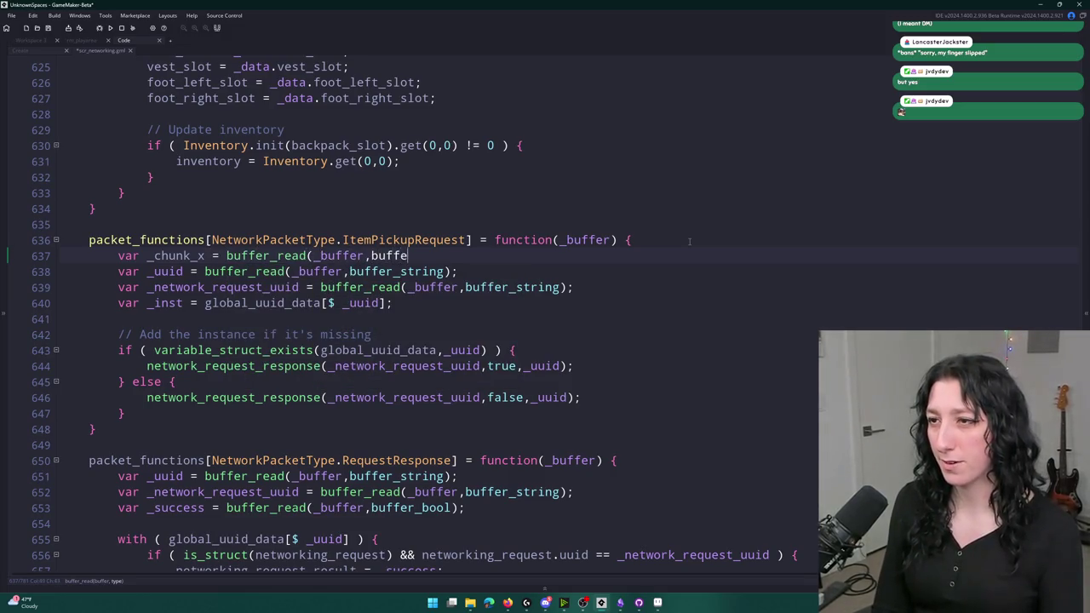
key(ctrl+d)
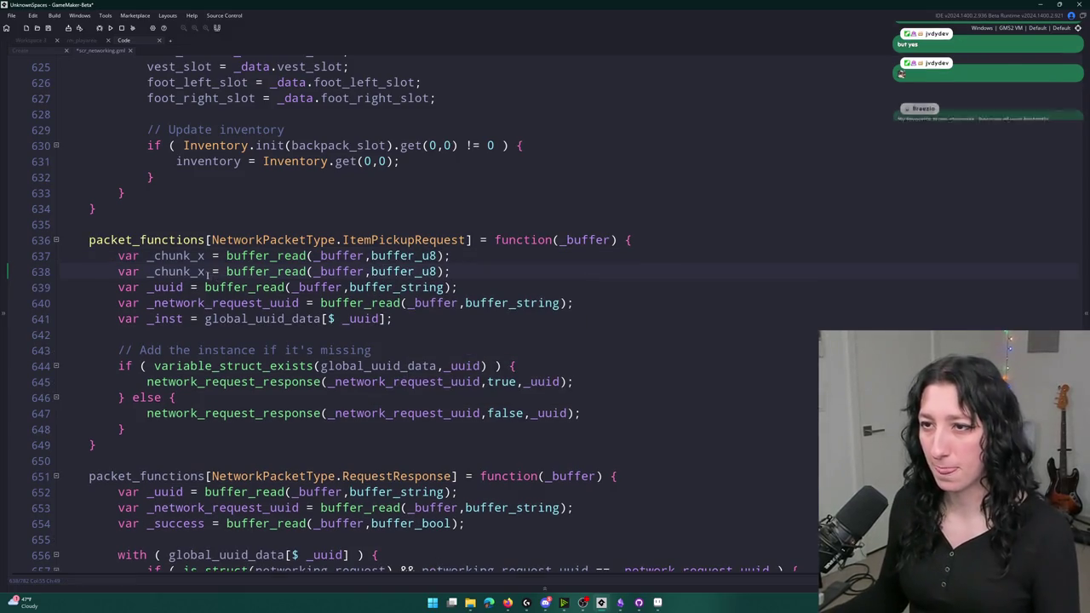
click(205, 272)
key(BackSpace)
text(y)
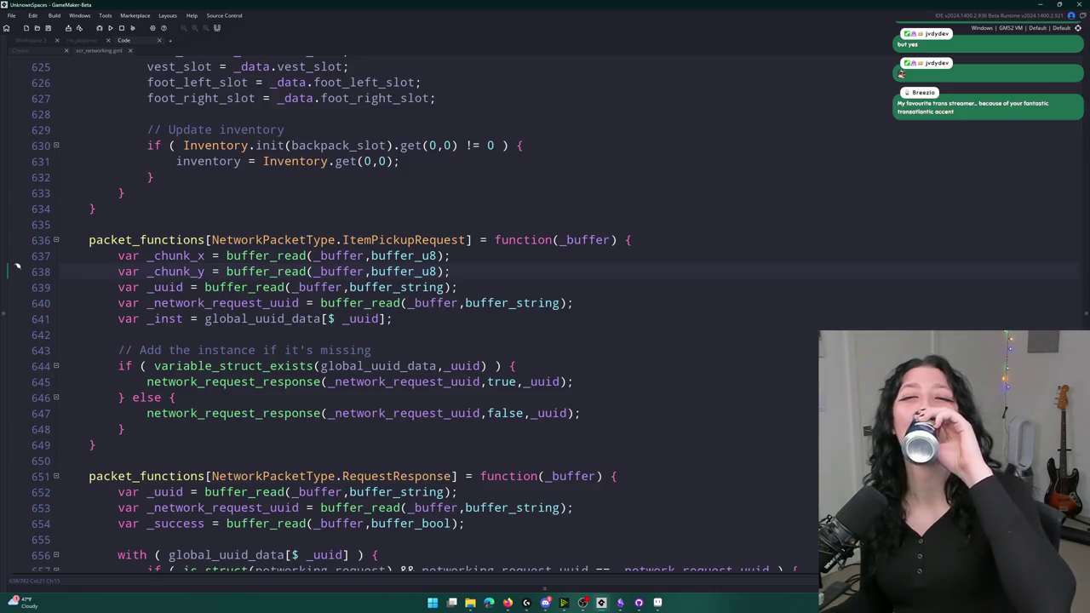
drag(429, 255, 436, 271)
text(16)
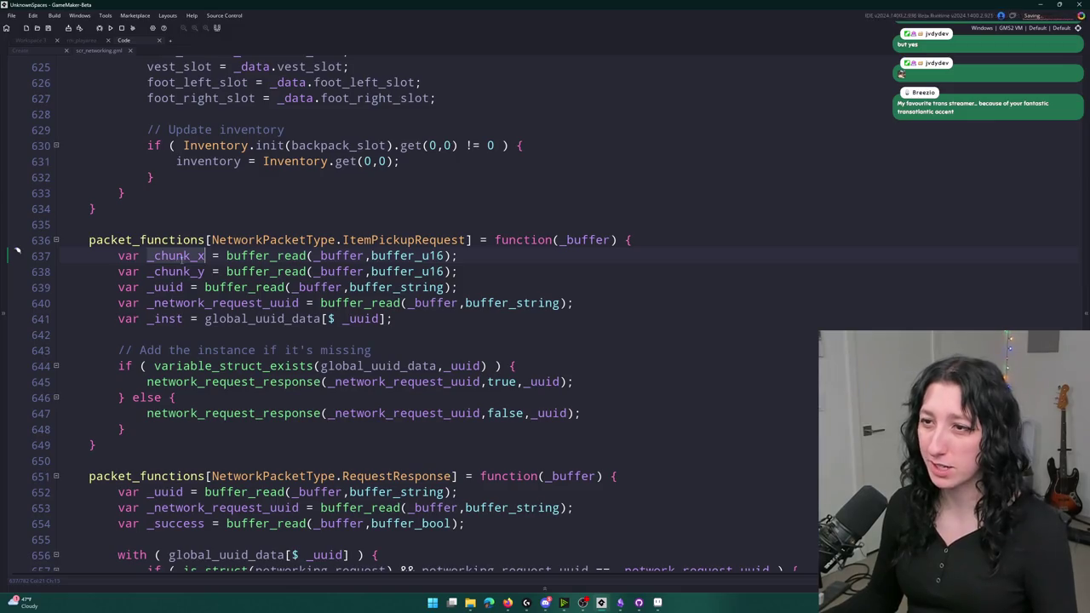
- Start a new var declaration line after the network request read
click(600, 296)
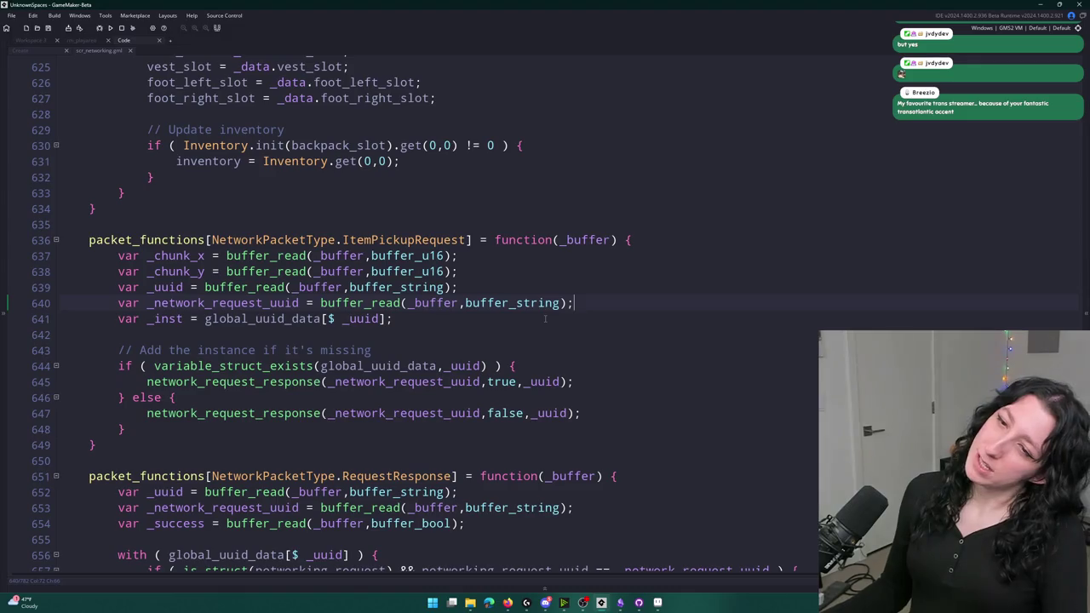
key(Return)
text(va)
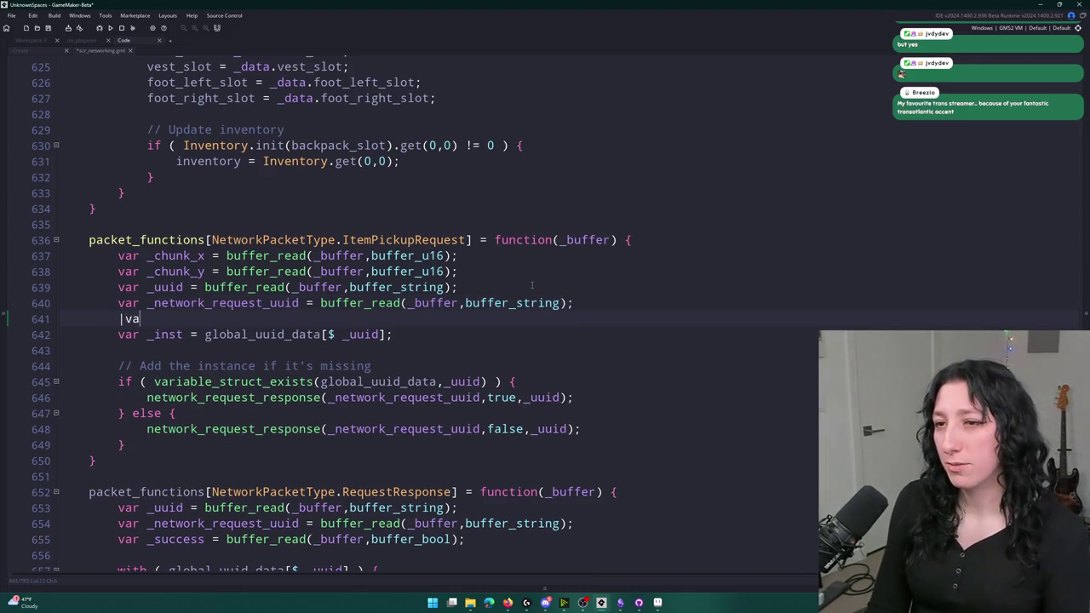
text(r _chunk)
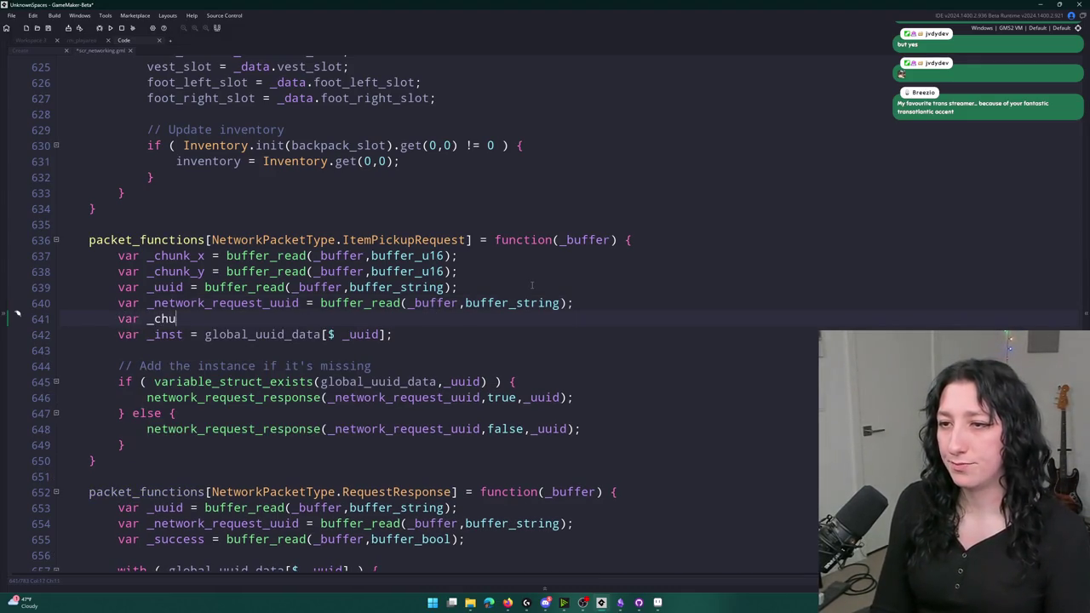
key(BackSpace)
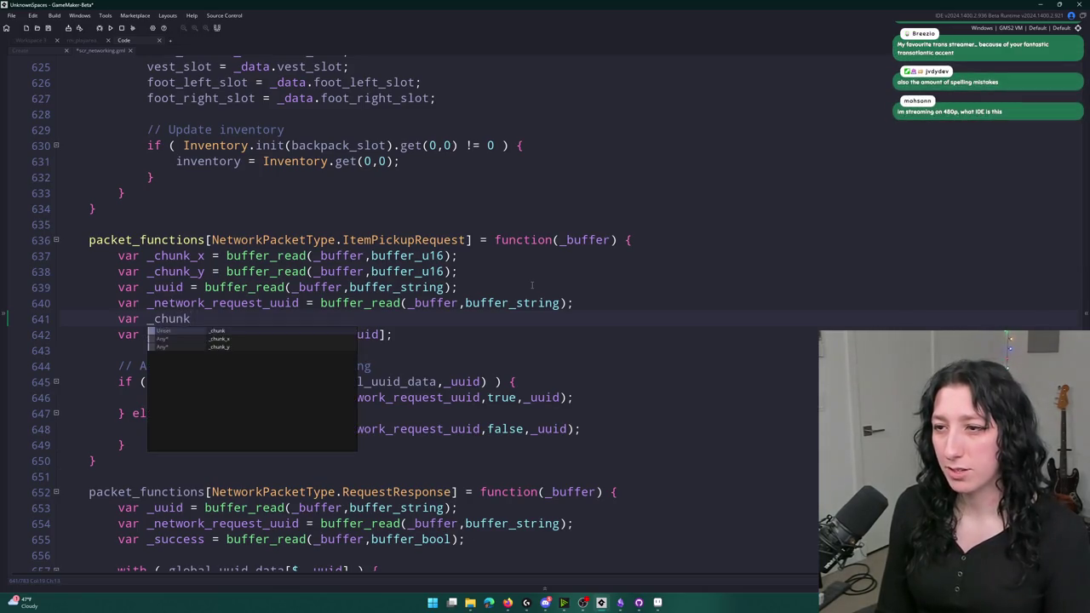
key(BackSpace)
key(BackSpace)
key(BackSpace)
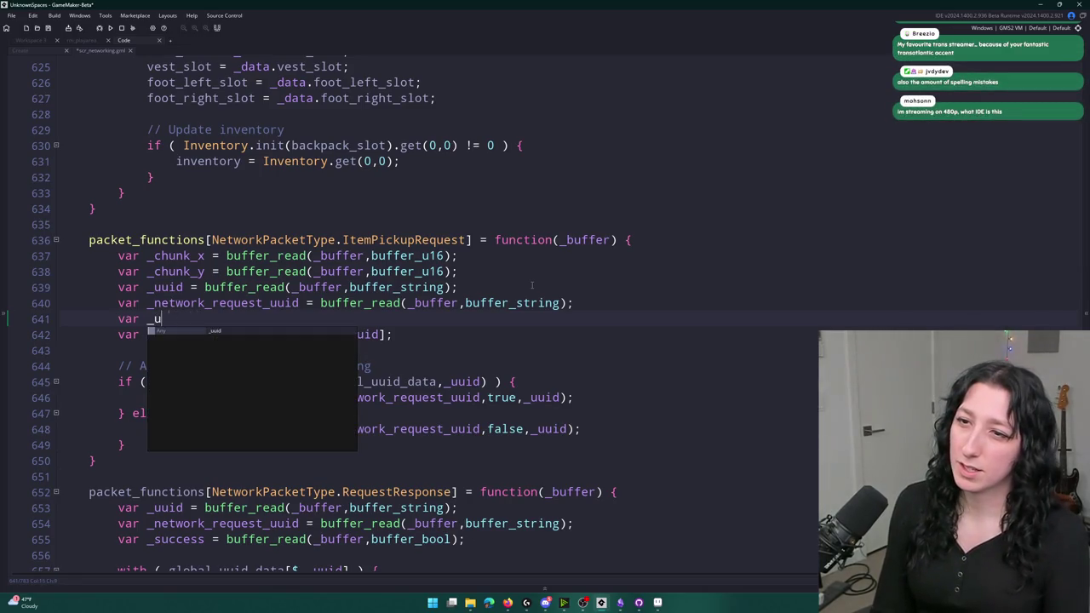
text(uuid_d)
key(BackSpace)
key(BackSpace)
key(BackSpace)
key(ctrl+t)
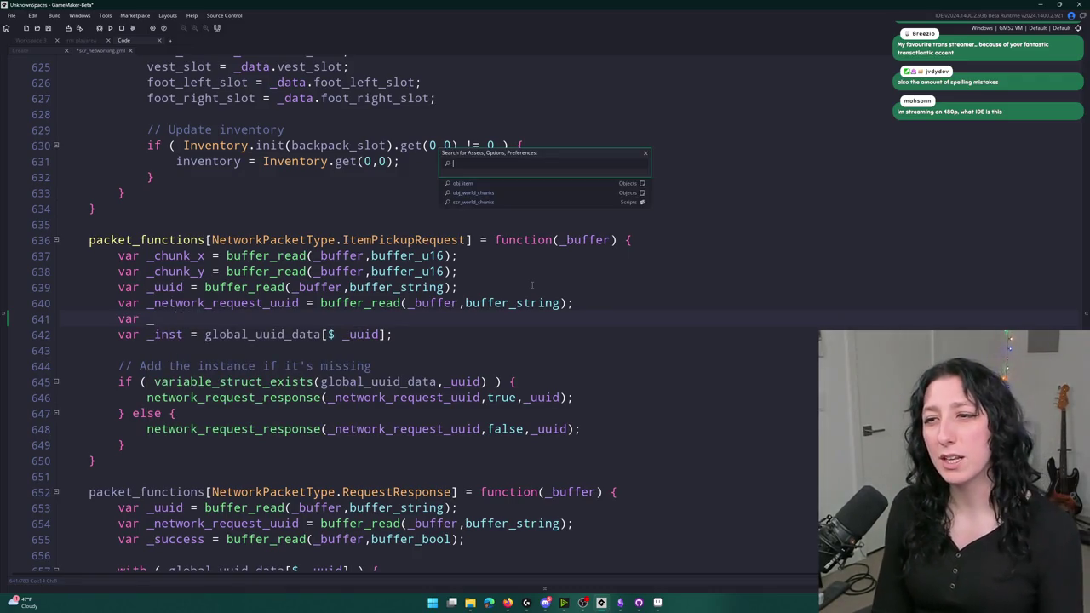
- In the WorldChunk constructor, add an empty static get_instance_from_uuid = function() { } method
text(chunk)
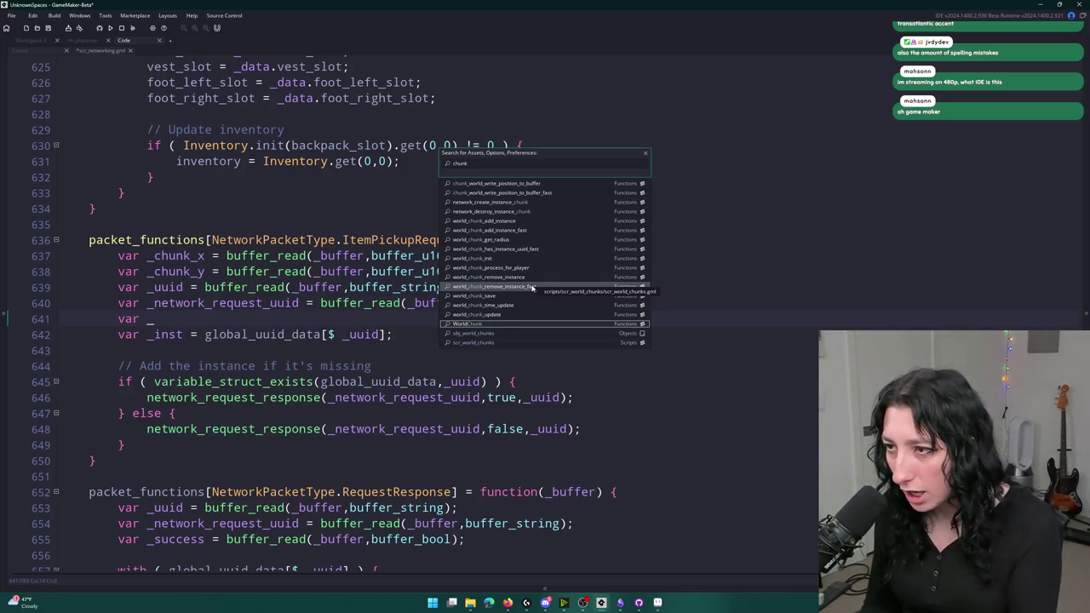
key(Return)
scroll(320, 171, down, 10)
scroll(320, 170, up, 5)
scroll(231, 247, down, 15)
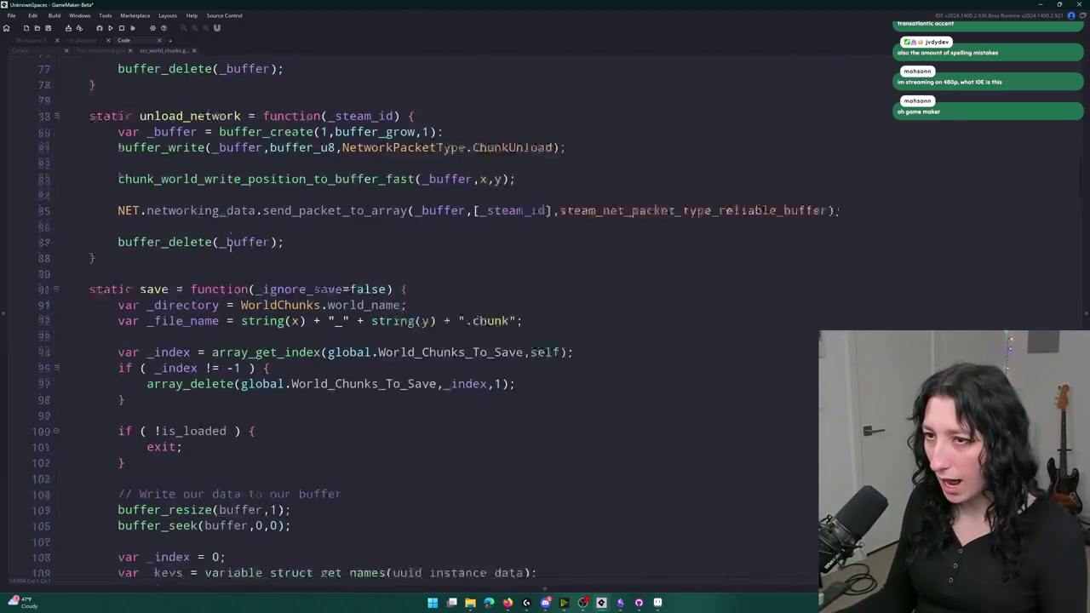
scroll(231, 246, down, 8)
scroll(188, 295, up, 16)
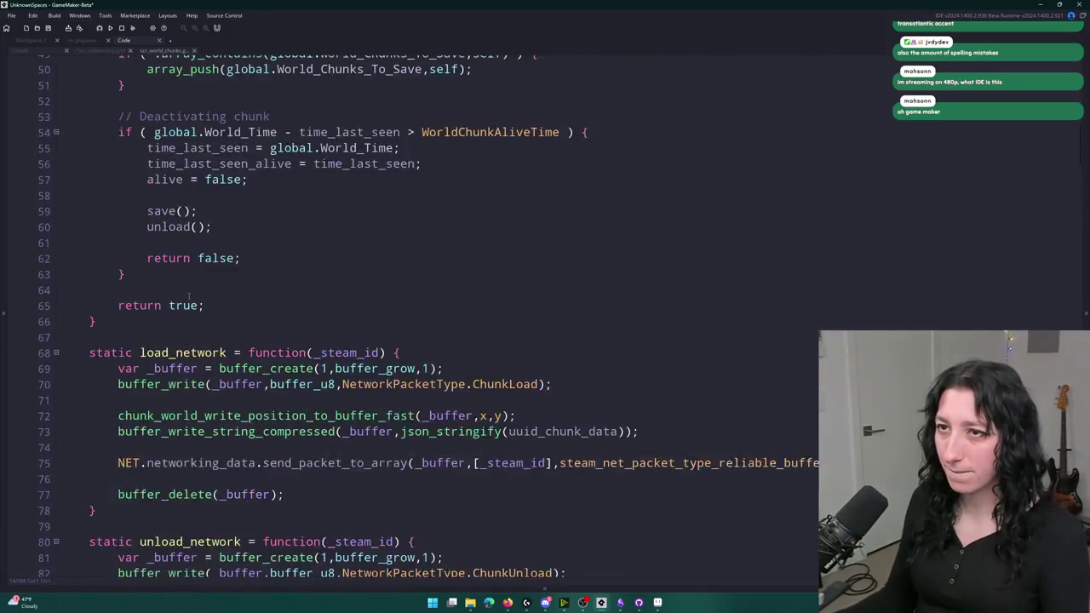
scroll(189, 295, up, 6)
scroll(171, 204, up, 8)
click(191, 371)
key(Return)
key(Return)
key(Up)
text(stati)
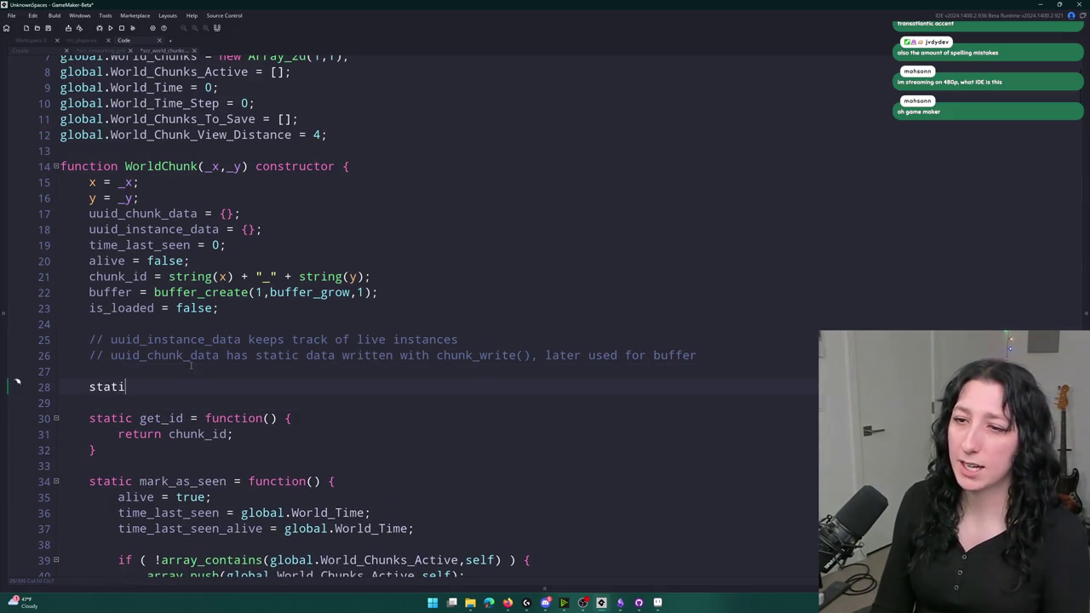
text(c get_instance)
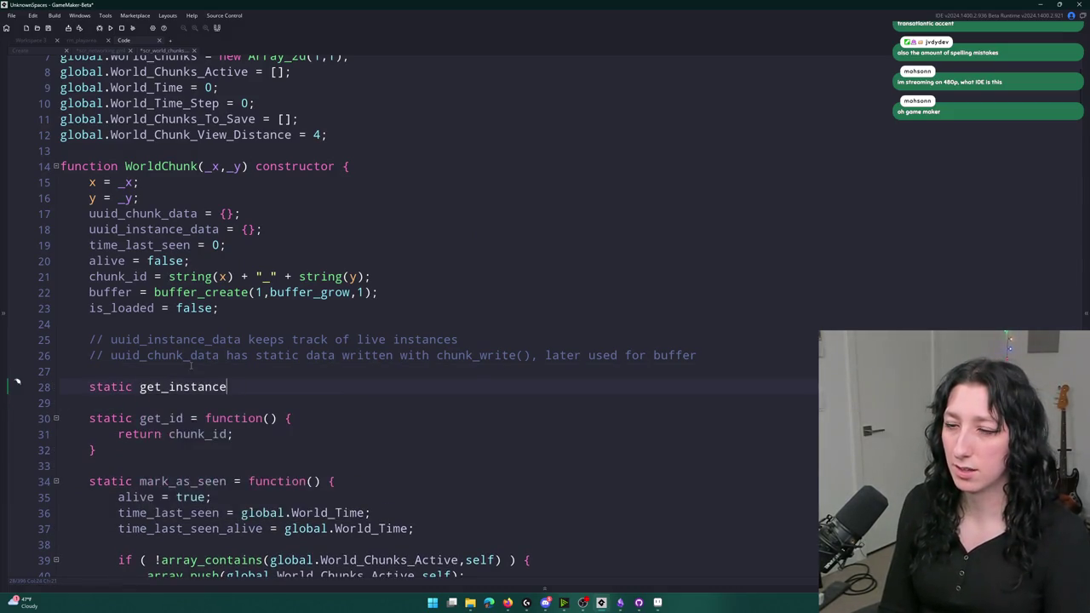
text(_from_uuid()
key(BackSpace)
key(BackSpace)
text(= function() {)
key(Return)
text(})
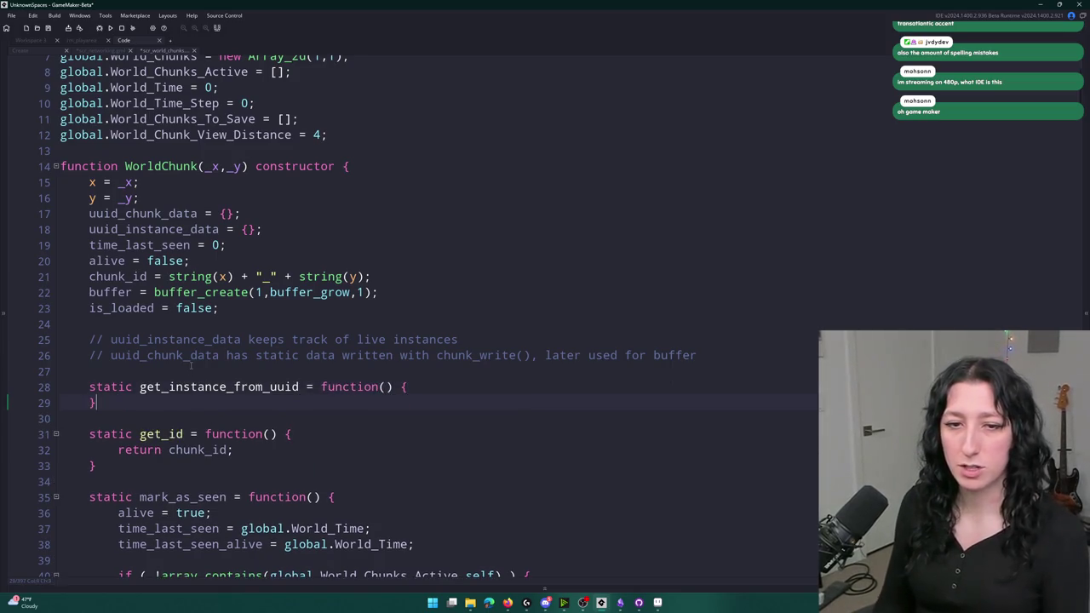
key(Home)
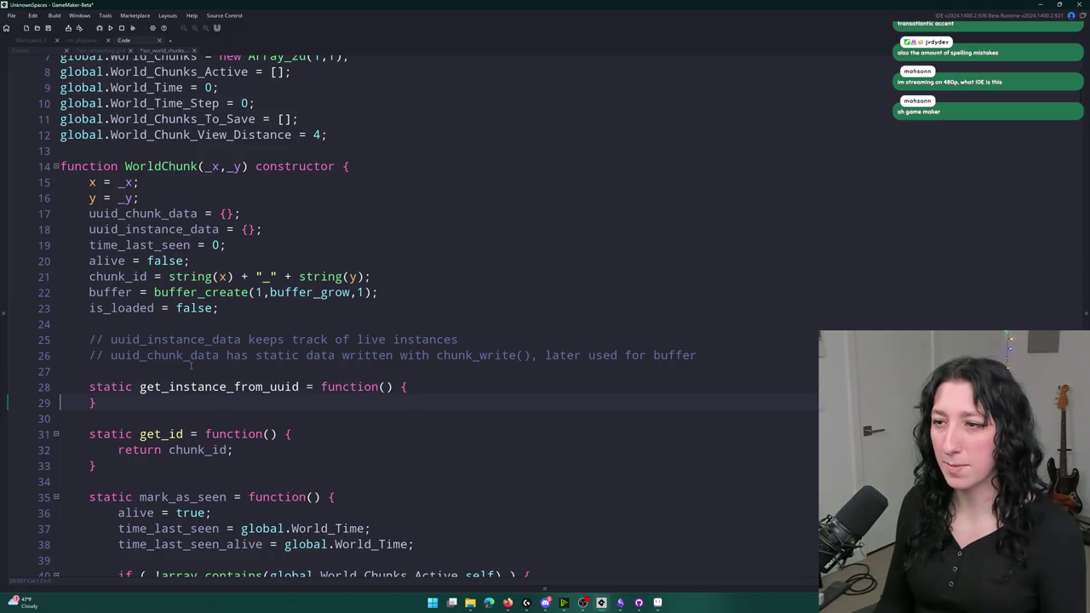
key(Up)
key(End)
key(Return)
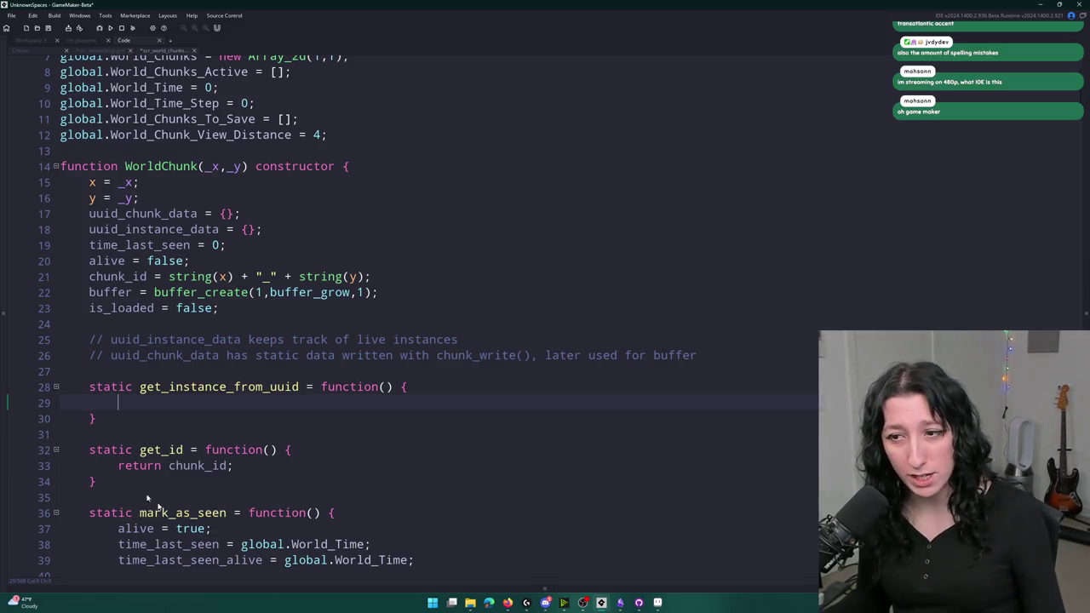
- Give the method a _uuid parameter and write 'return uuid_instance_data[$ _uuid] ?? noone;'
click(546, 603)
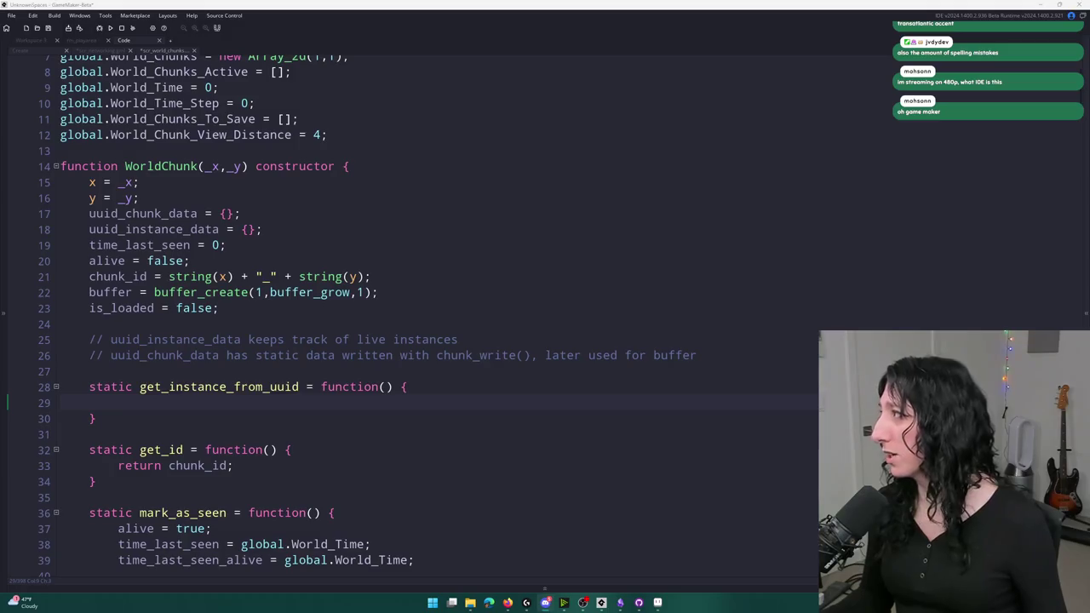
key(alt+Tab)
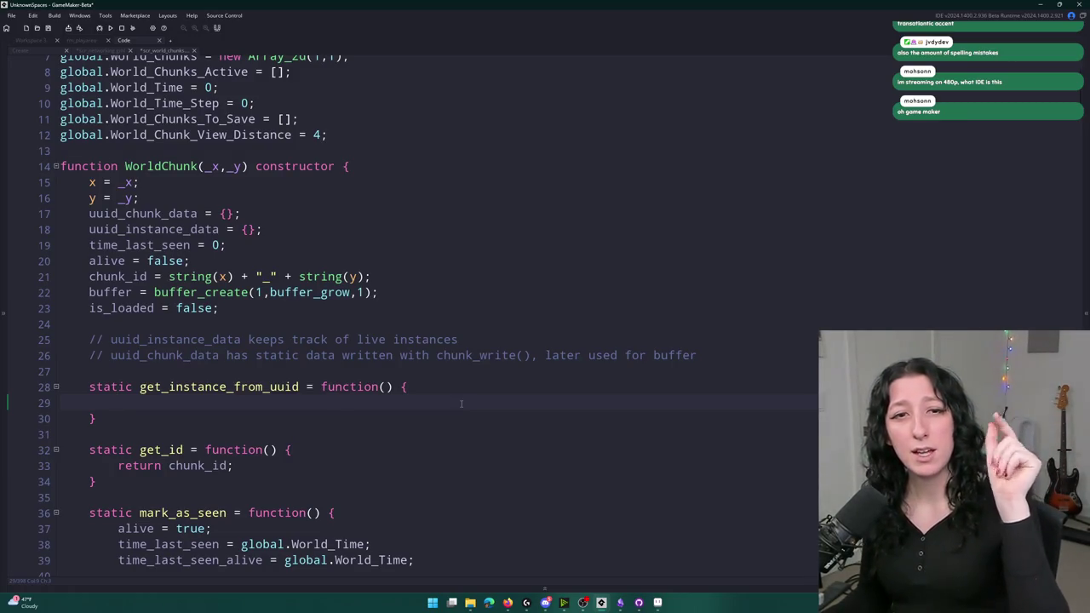
text(_chunk_x)
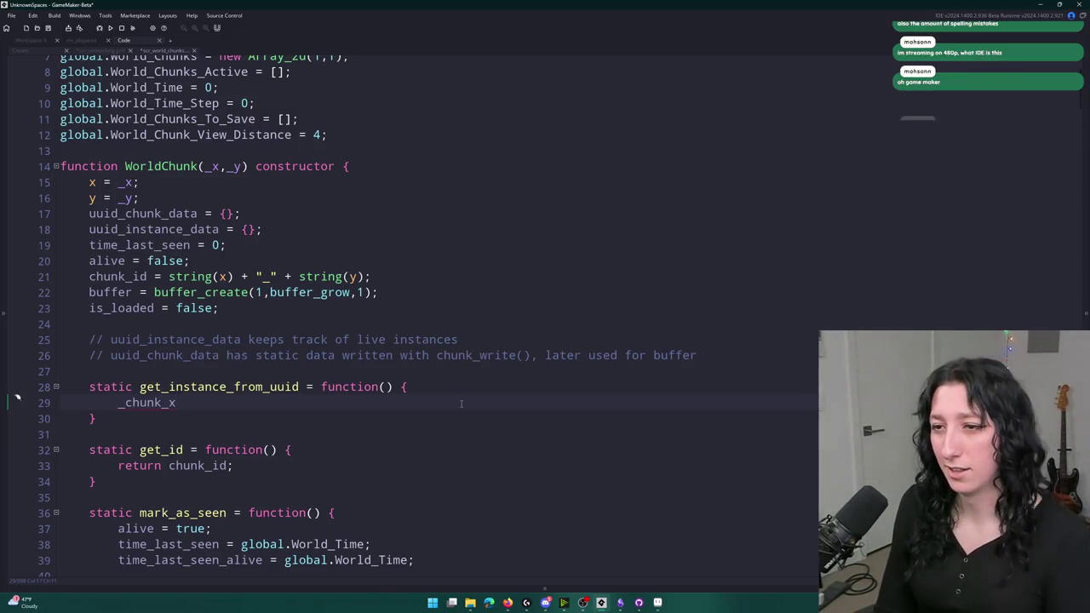
key(BackSpace)
key(BackSpace)
key(BackSpace)
text(return)
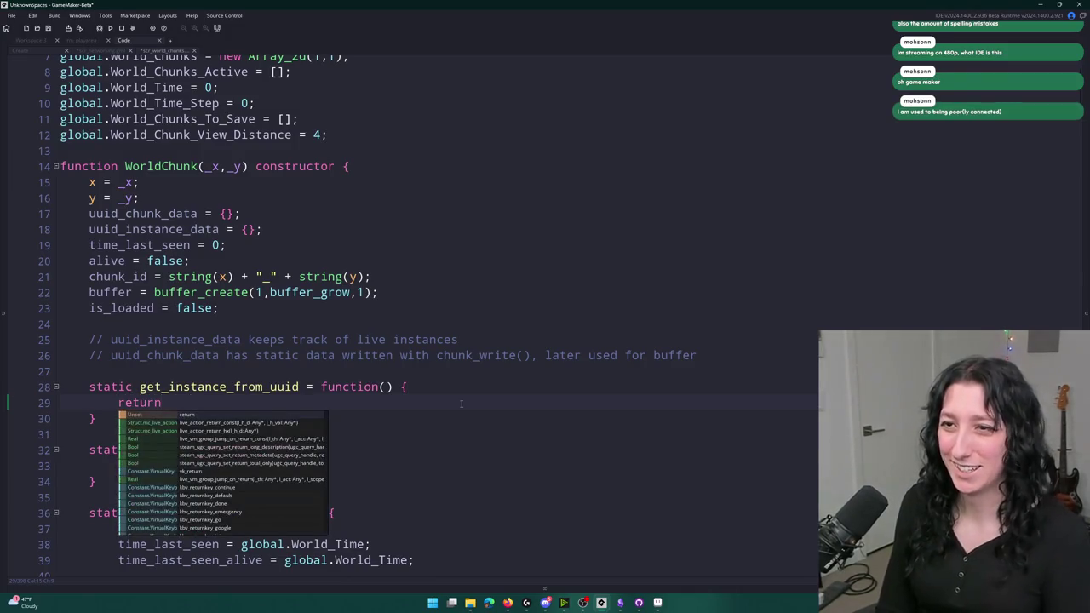
key(BackSpace)
key(BackSpace)
key(BackSpace)
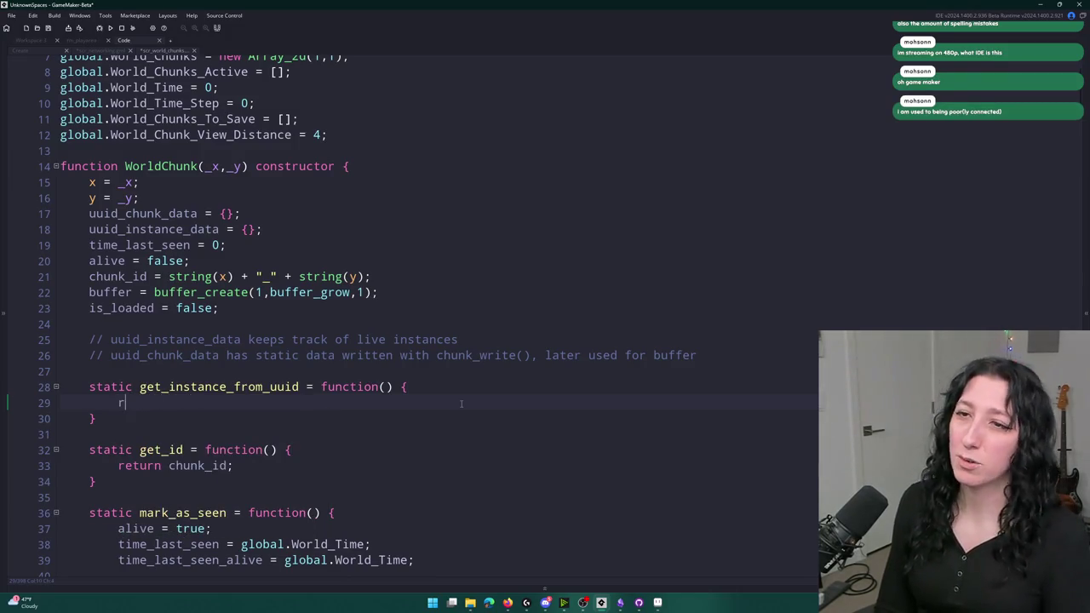
text(eturn uuid)
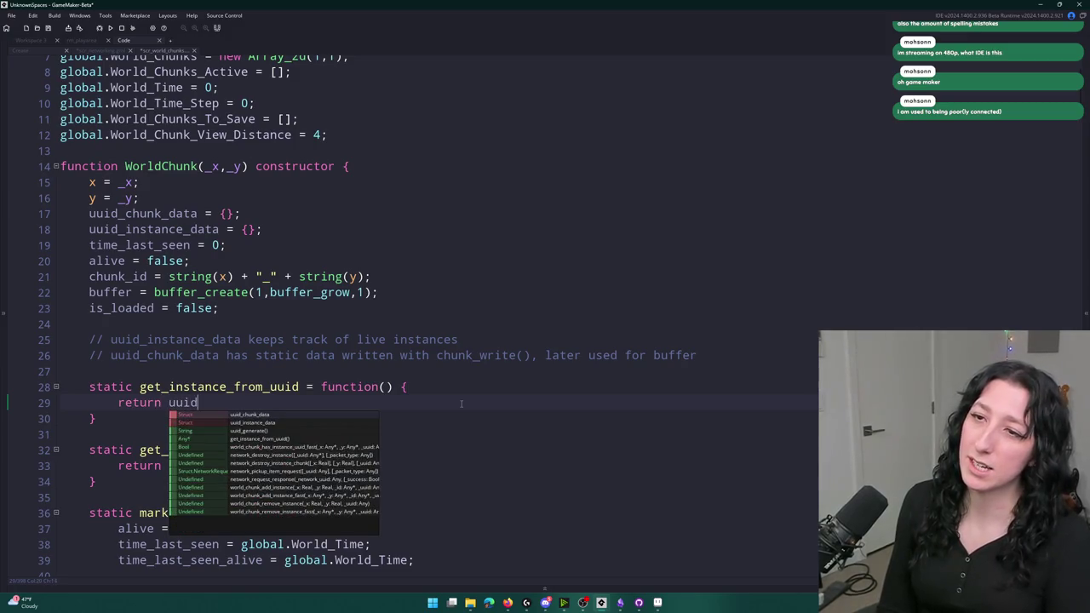
text(_instance)
key(Return)
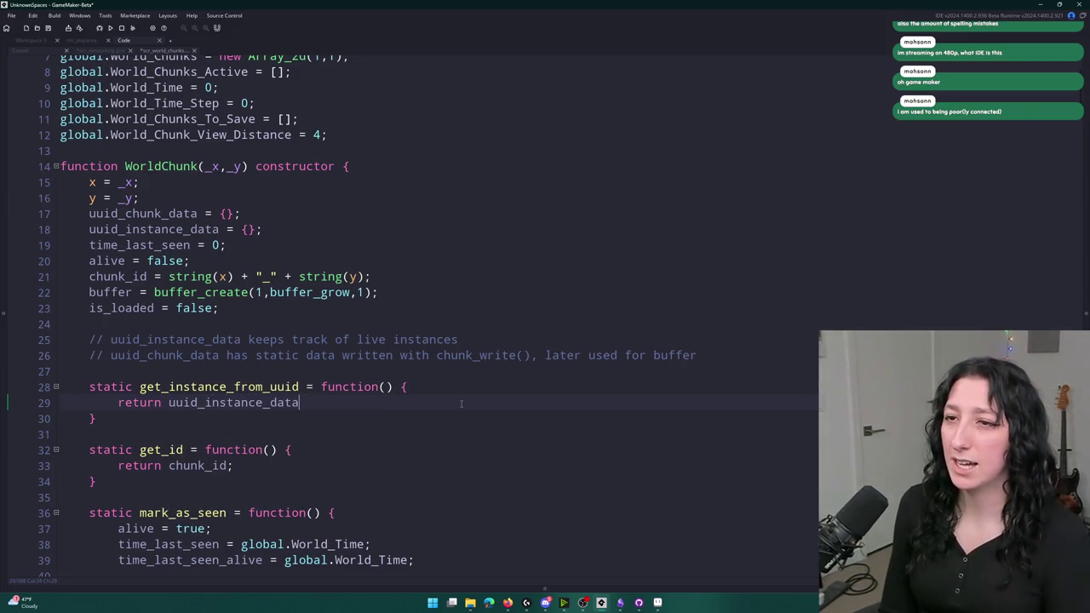
text(p[)
key(BackSpace)
key(BackSpace)
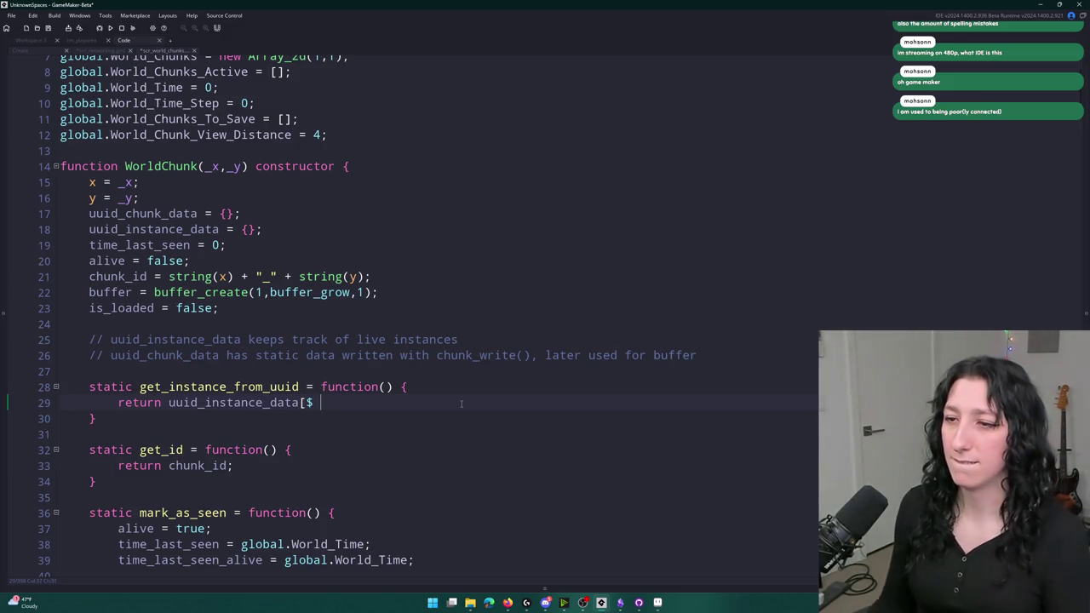
click(390, 387)
text(_uuid)
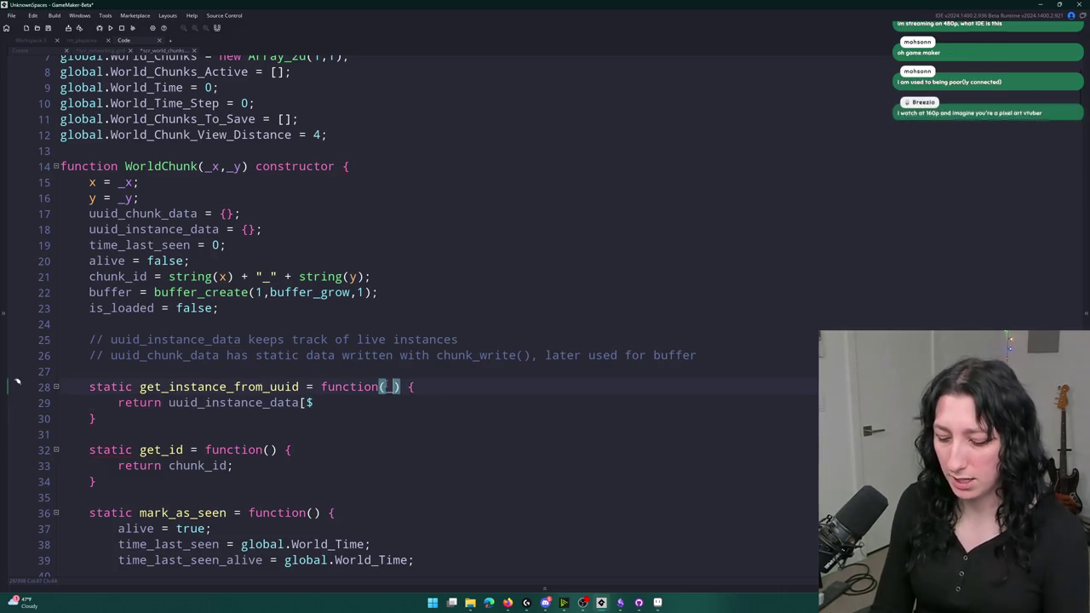
key(BackSpace)
key(BackSpace)
key(BackSpace)
text(uid)
click(320, 402)
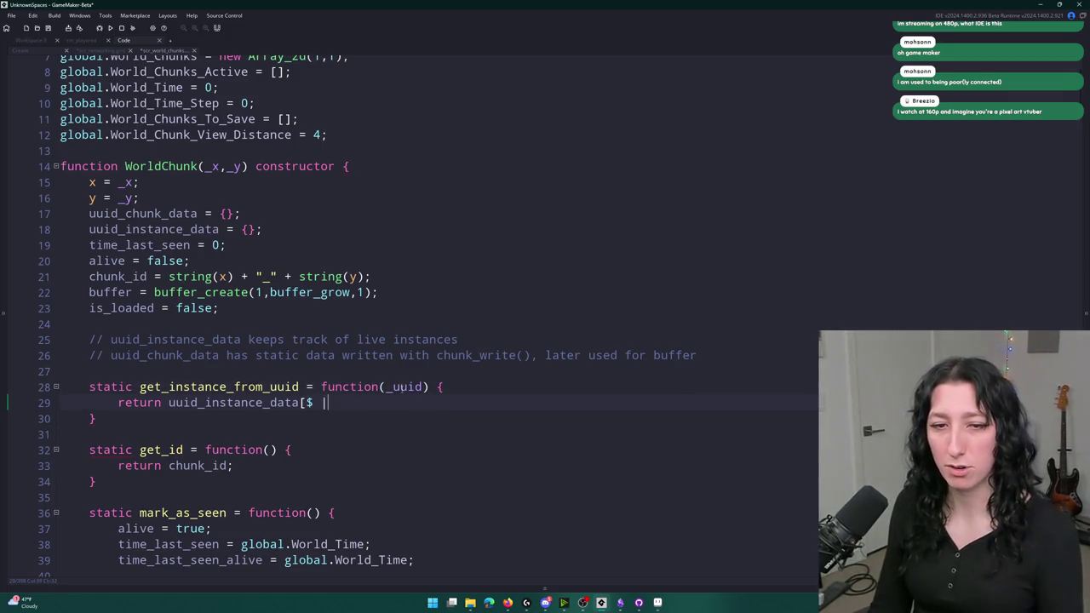
text(uu)
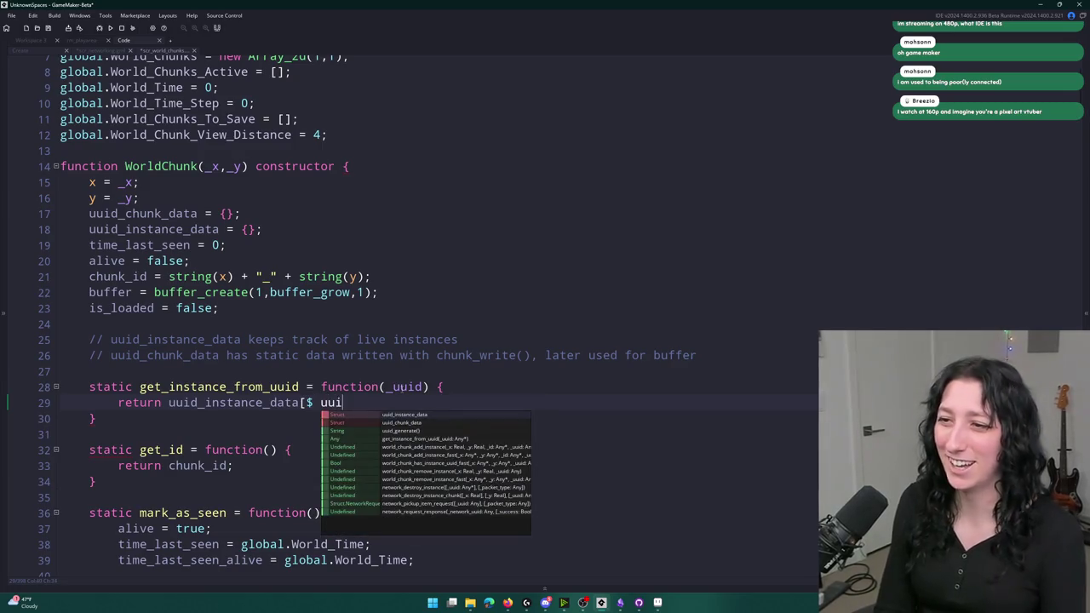
text(i)
key(Return)
text(] ?? noone;)
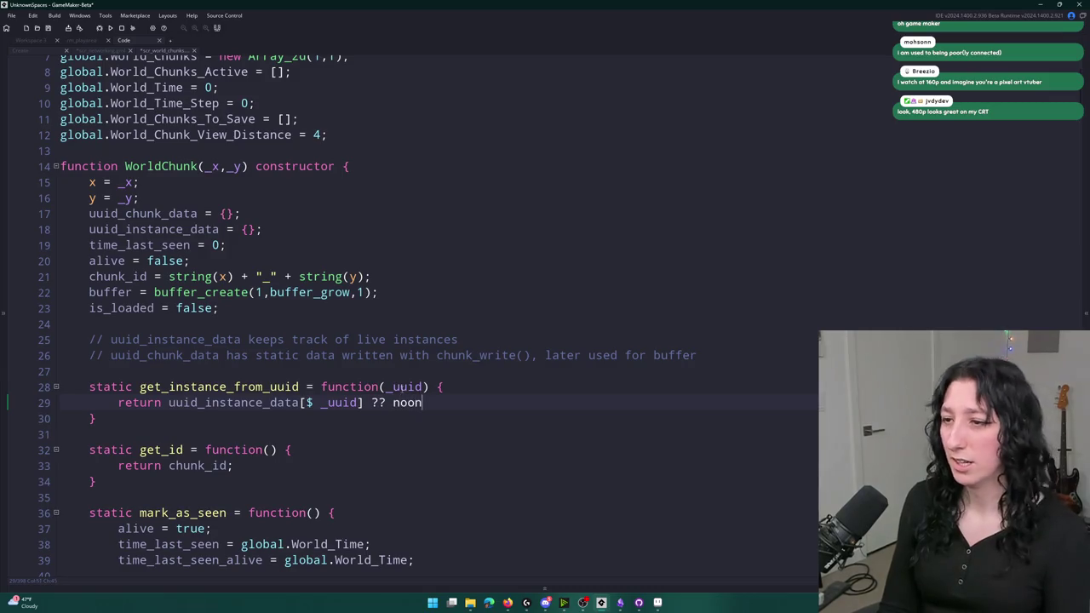
- Review the new return line's uuid_instance_data lookup and noone fallback
scroll(416, 400, down, 1)
click(371, 386)
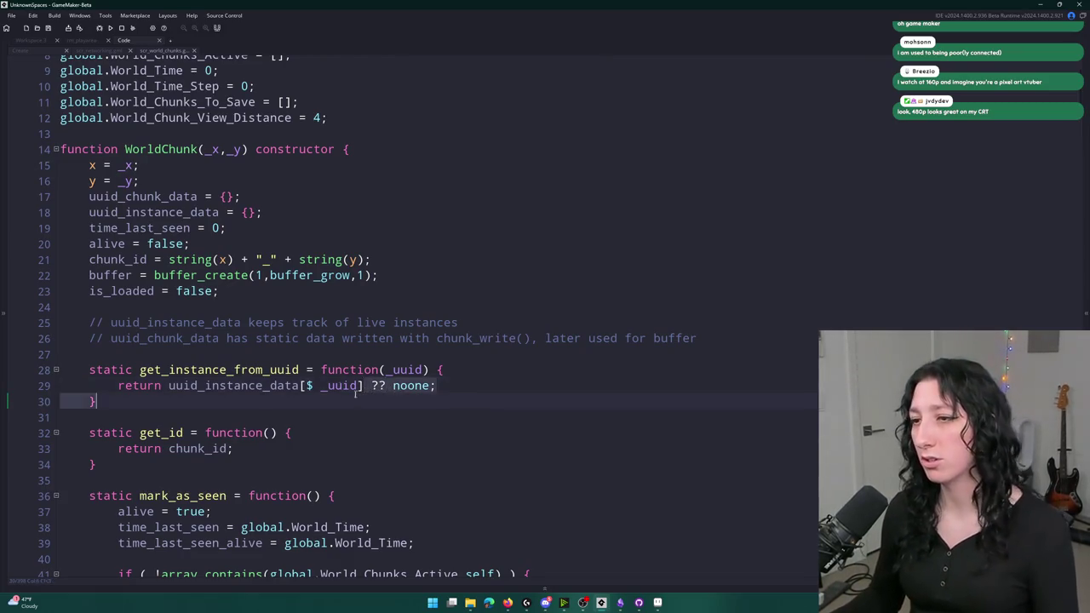
click(168, 385)
drag(167, 386, 363, 386)
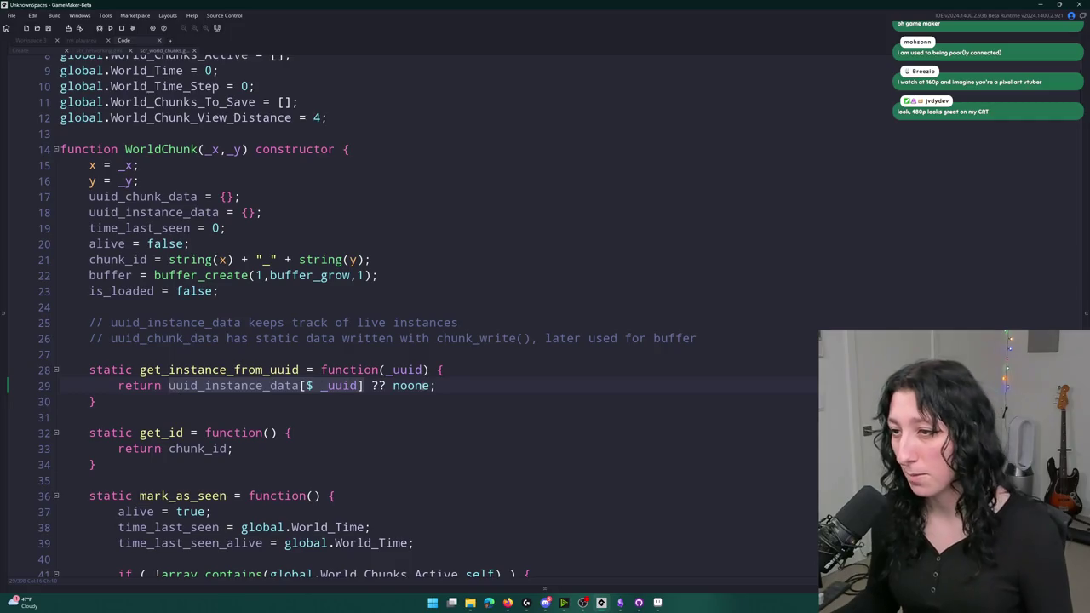
double_click(410, 386)
click(431, 385)
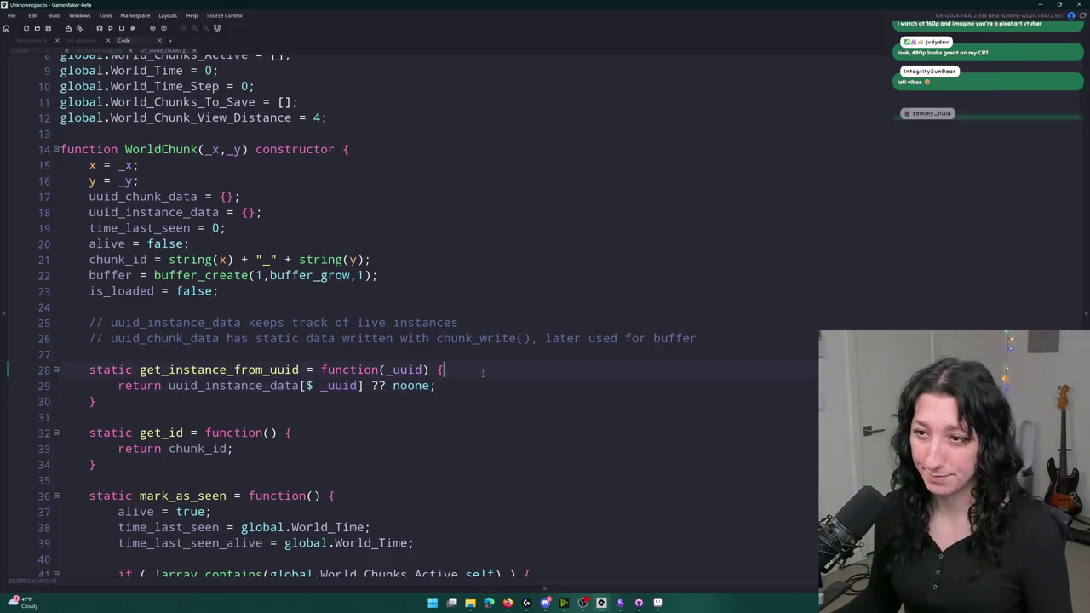
click(17, 368)
- Close scr_world_chunk and write Array2d.init(global.World_Chunks).get(_chunk_x,_chunk_y).get_instance_from_uuid(_uuid) on line 641
middle_click(174, 50)
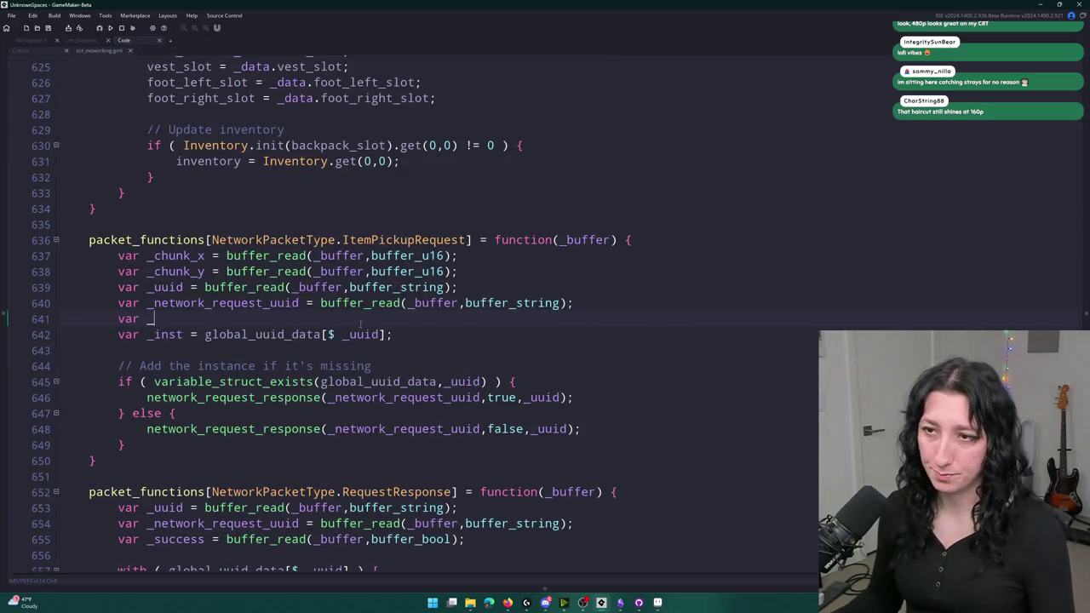
drag(155, 319, 116, 318)
text(kd)
key(BackSpace)
key(BackSpace)
text(Arra2)
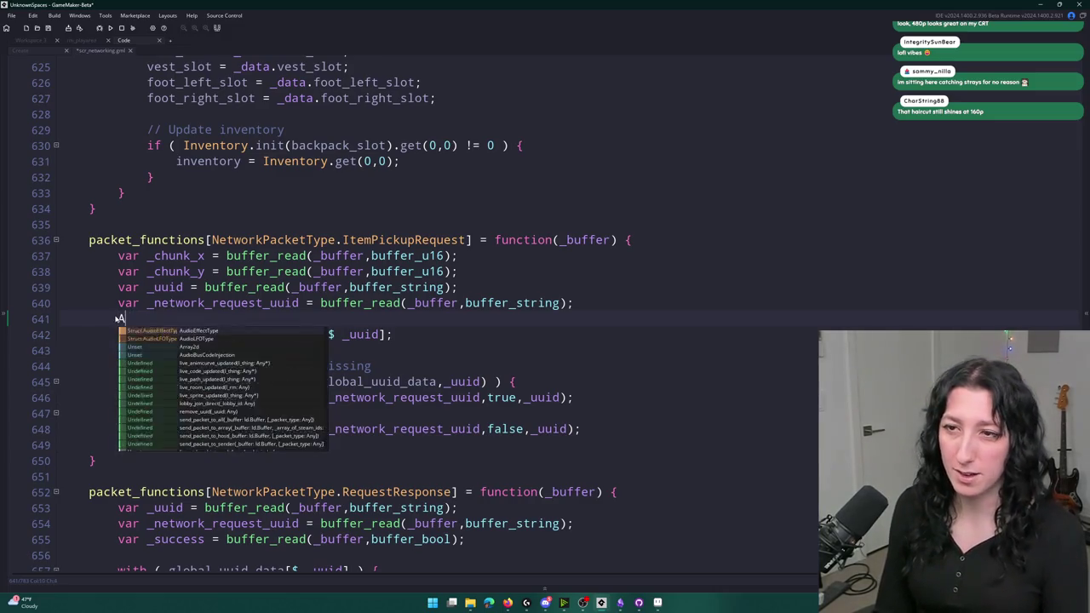
key(BackSpace)
text(y2d)
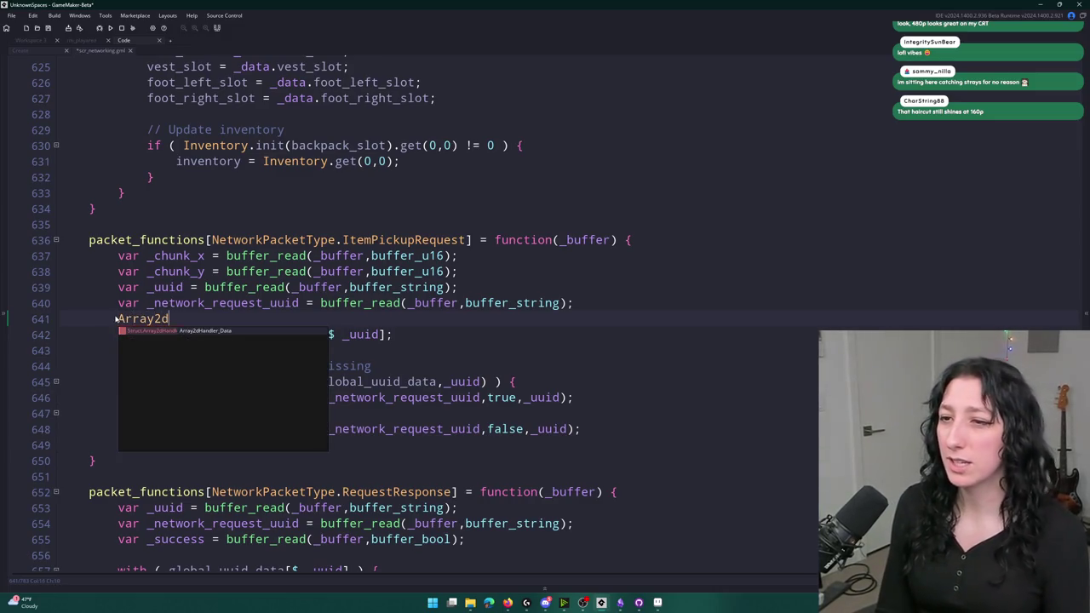
text(.init()
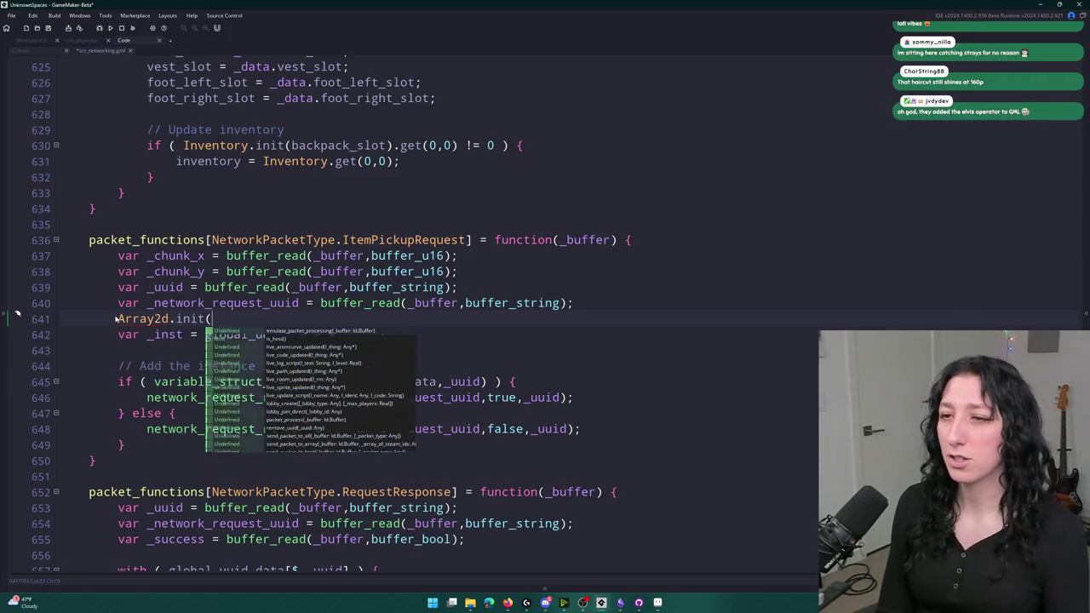
text(gl)
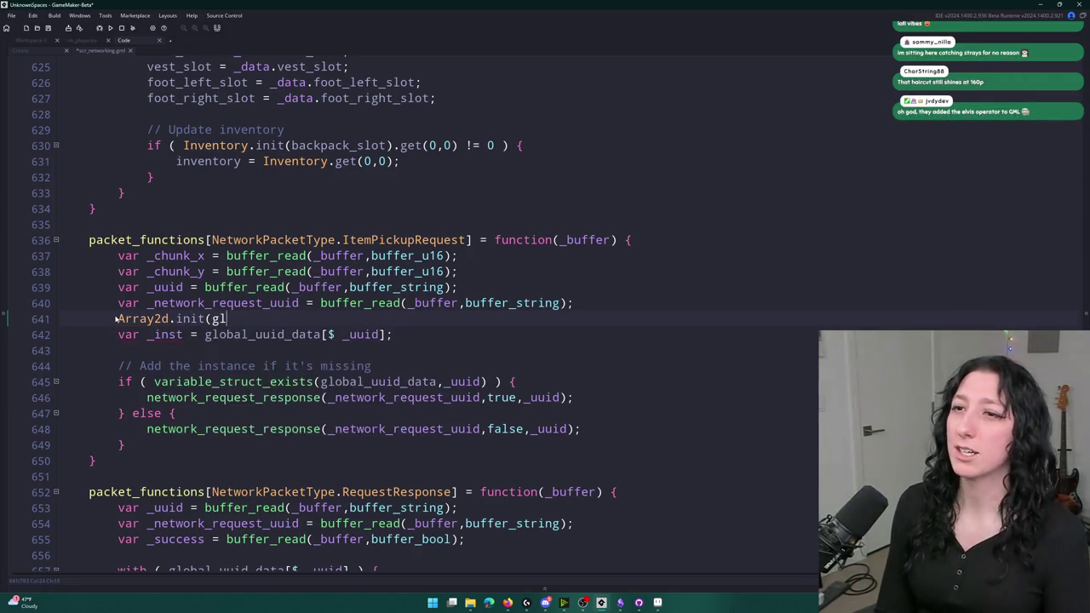
text(obal.World_)
key(Down)
key(Return)
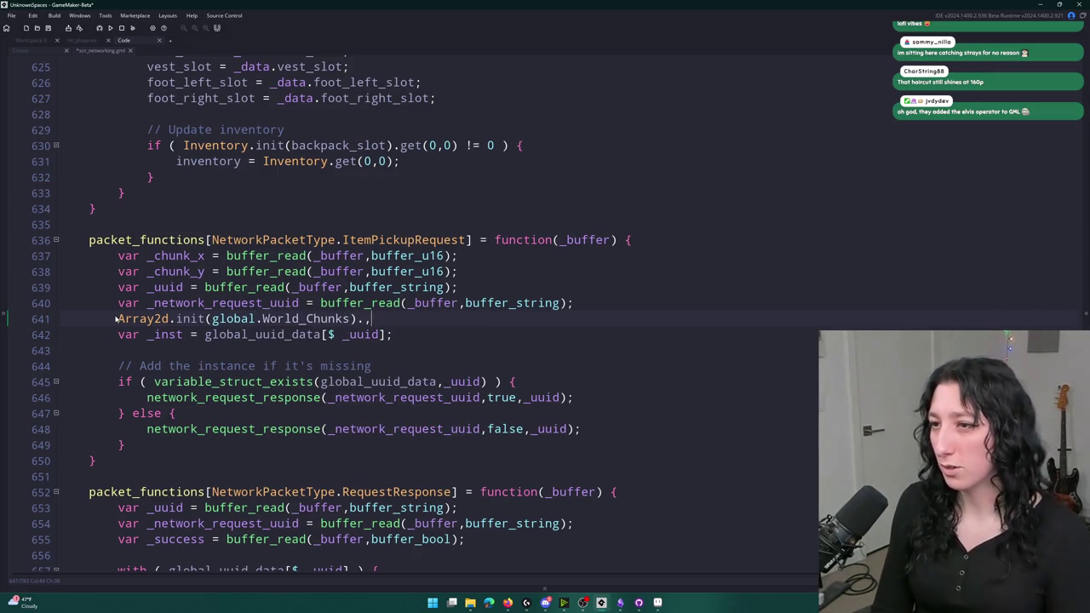
key(BackSpace)
text(get(_chunk_x,_chunk_y)
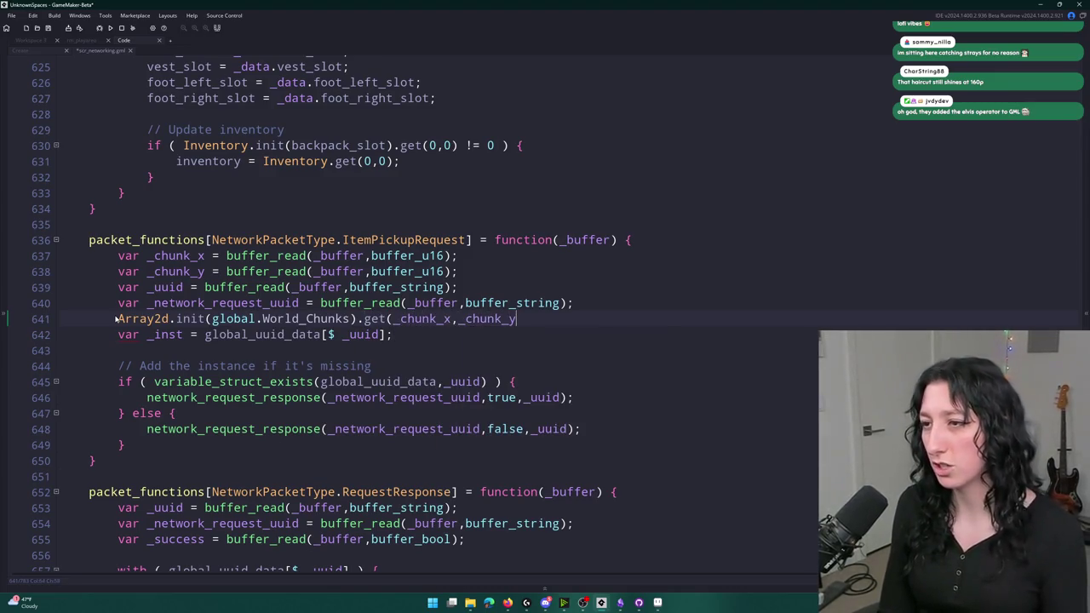
text().get_instance_from_uuid)
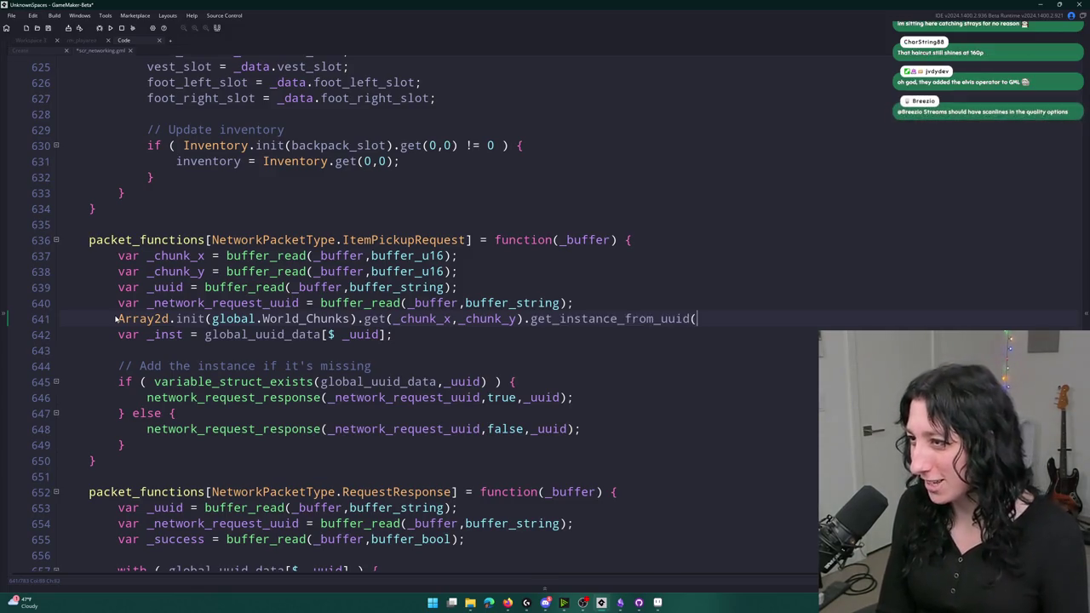
text((_uuid);)
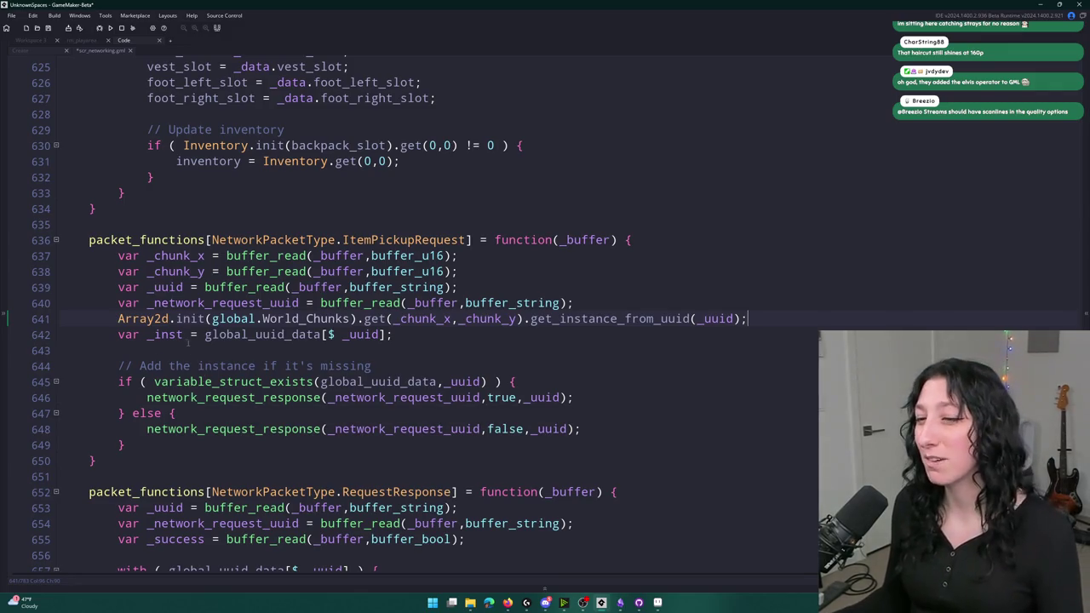
- Prefix the new lookup with 'var _inst =' and delete the old global_uuid_data lookup line
click(168, 334)
mouse_move(117, 334)
mouse_down()
mouse_move(392, 334)
mouse_move(200, 337)
mouse_up()
key(ctrl+c)
key(Up)
key(Home)
key(ctrl+v)
drag(393, 334, 63, 336)
key(BackSpace)
key(BackSpace)
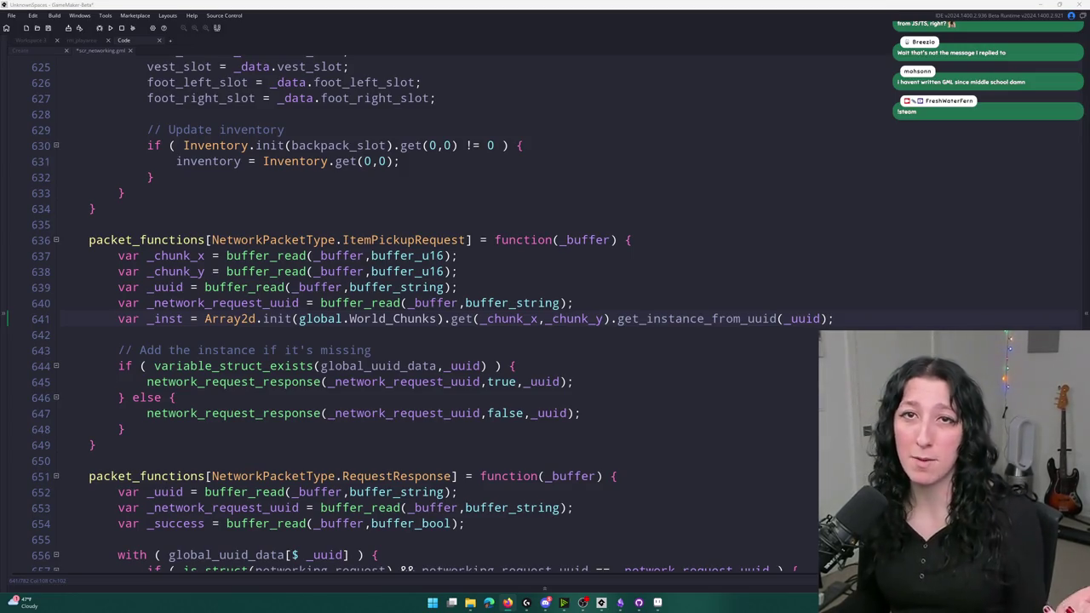
key(alt+Tab)
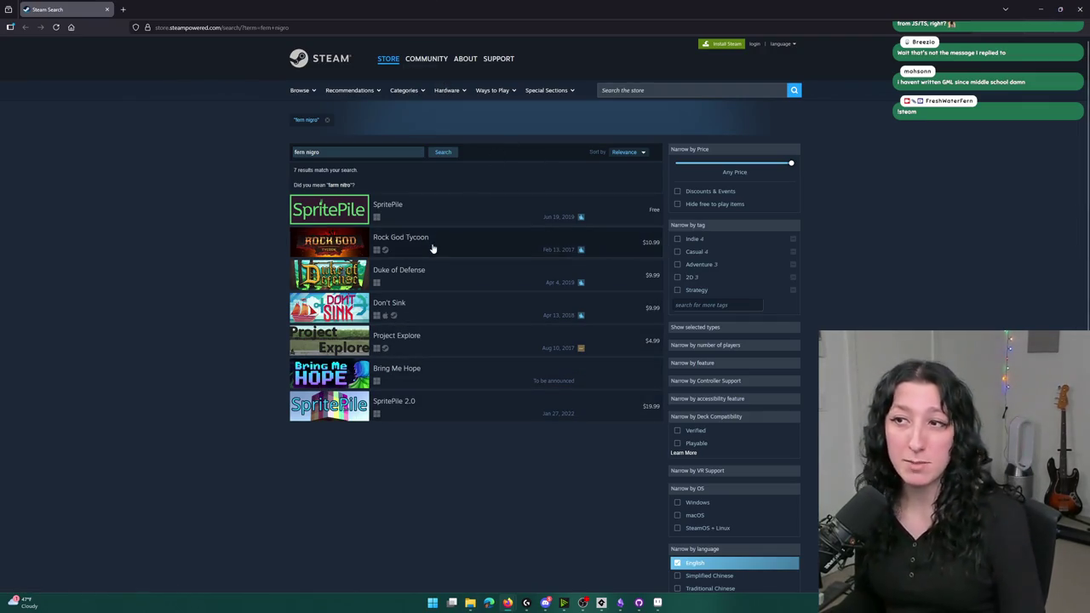
- Open the SpritePile 2.0 store page and browse its enlarged screenshots
mouse_move(432, 248)
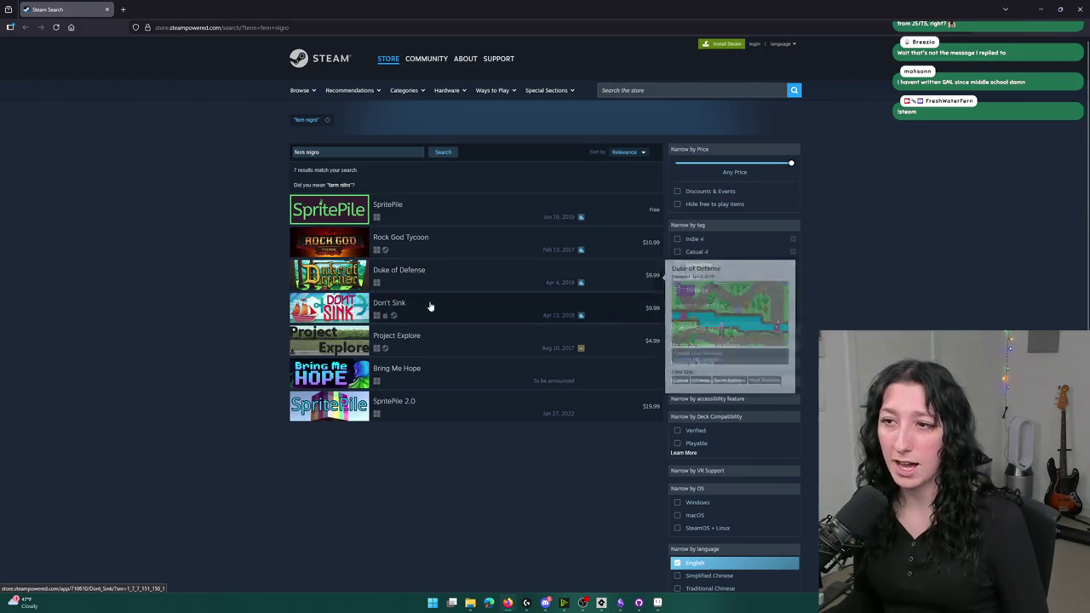
mouse_move(427, 309)
mouse_move(433, 374)
click(426, 407)
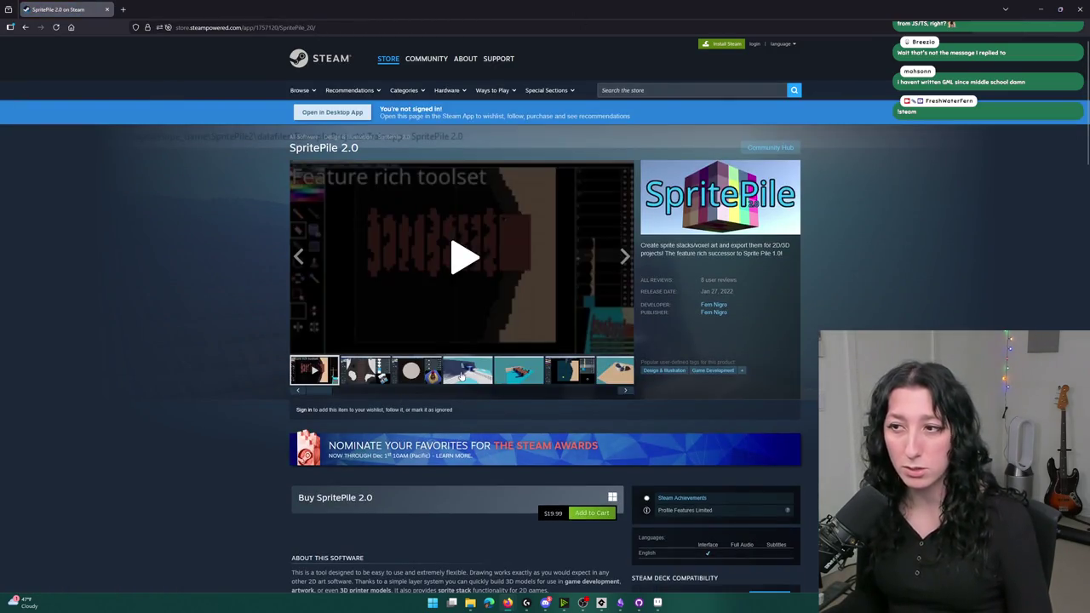
click(467, 371)
click(461, 255)
key(Right)
key(Right)
key(Right)
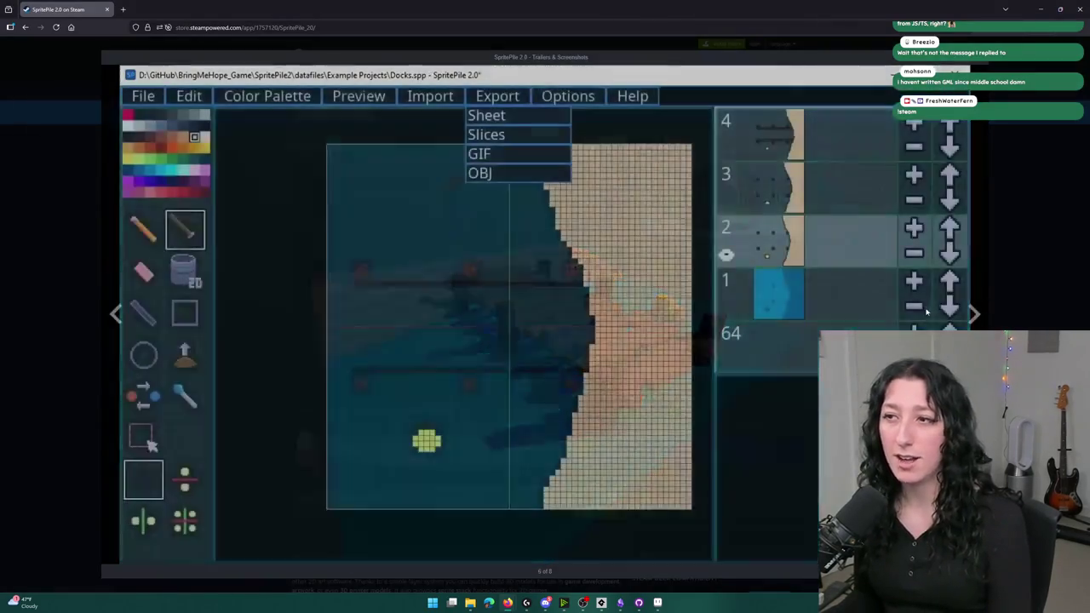
- Skip ahead through the SpritePile trailer, close the viewer, and return to GameMaker
key(Right)
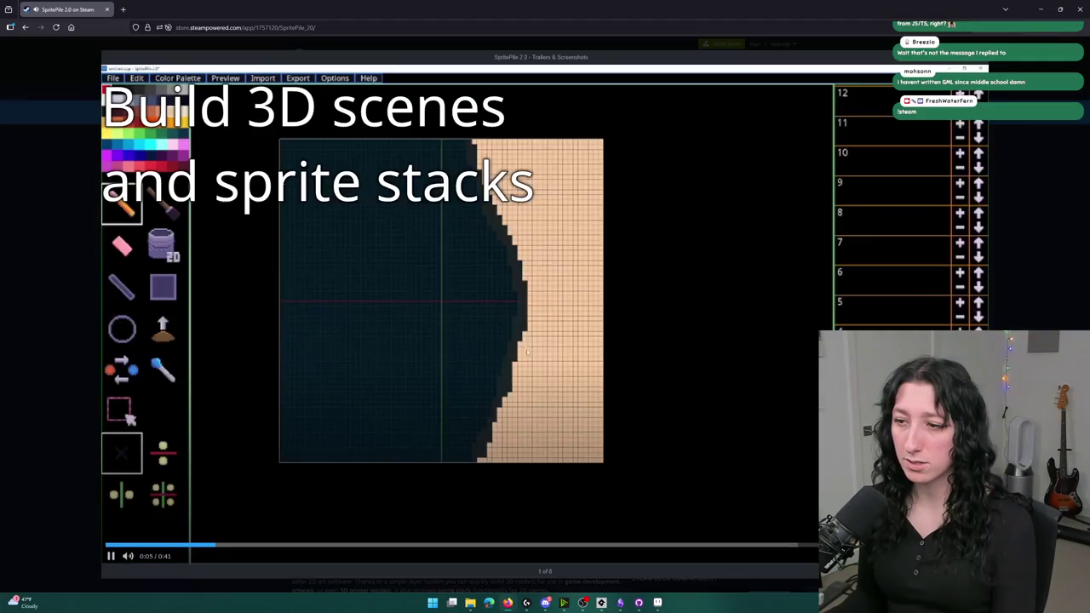
click(395, 546)
click(608, 546)
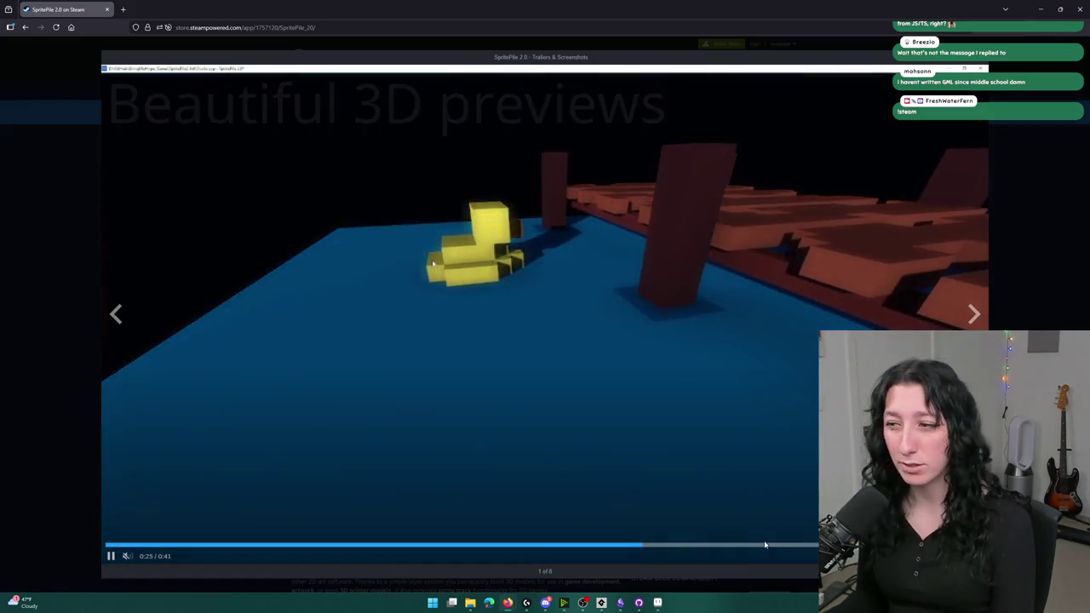
click(652, 545)
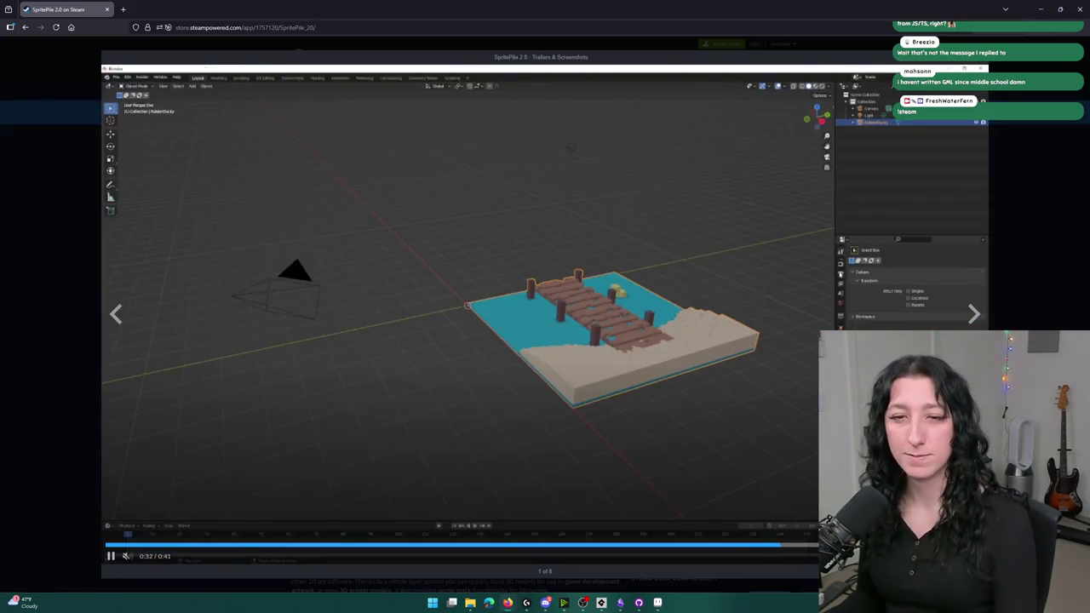
key(Escape)
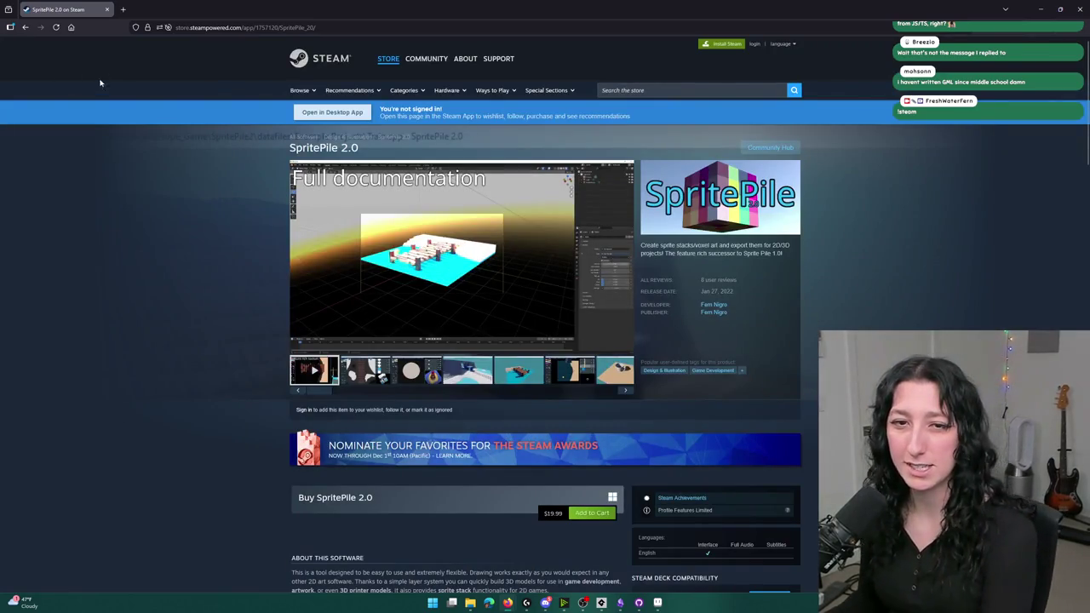
key(alt+Tab)
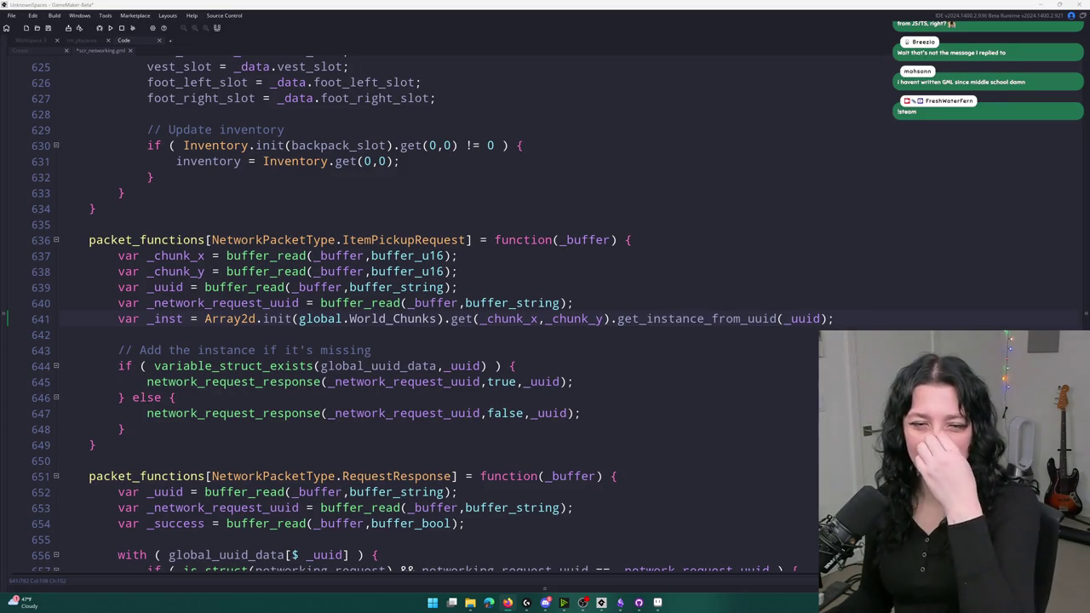
- Delete the missing-instance comment and if/else block after the _inst lookup
click(503, 276)
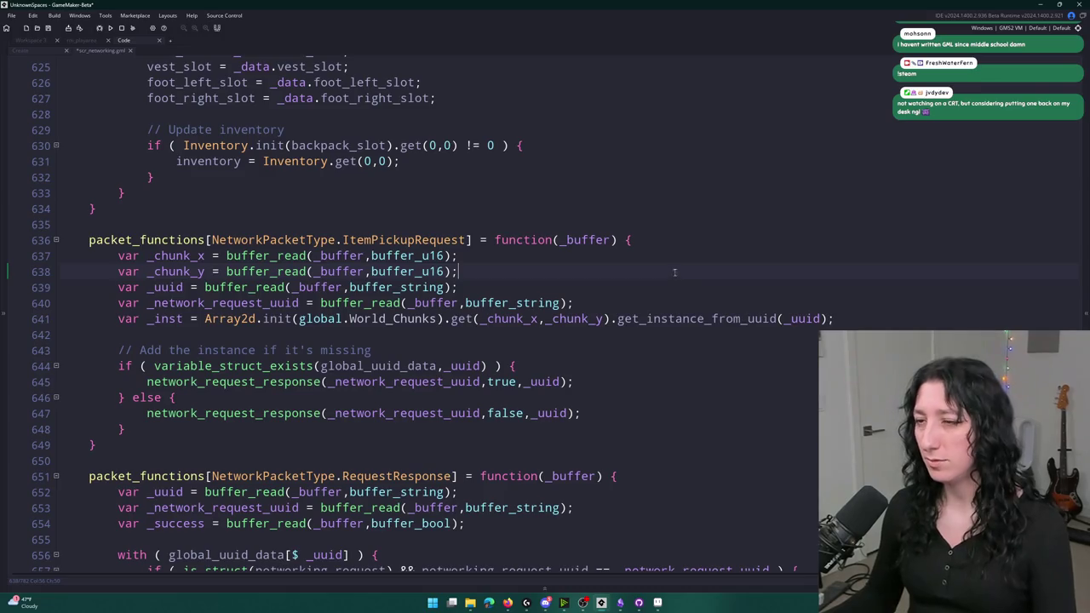
scroll(675, 272, down, 1)
click(683, 214)
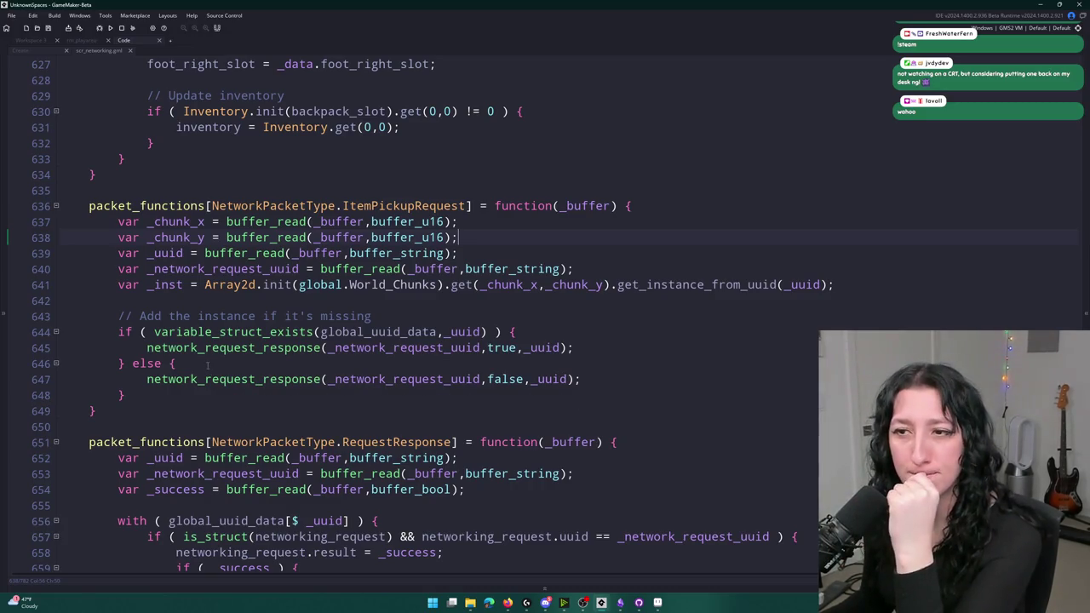
mouse_move(169, 393)
mouse_down()
mouse_move(44, 313)
mouse_move(45, 300)
mouse_up()
key(Delete)
key(BackSpace)
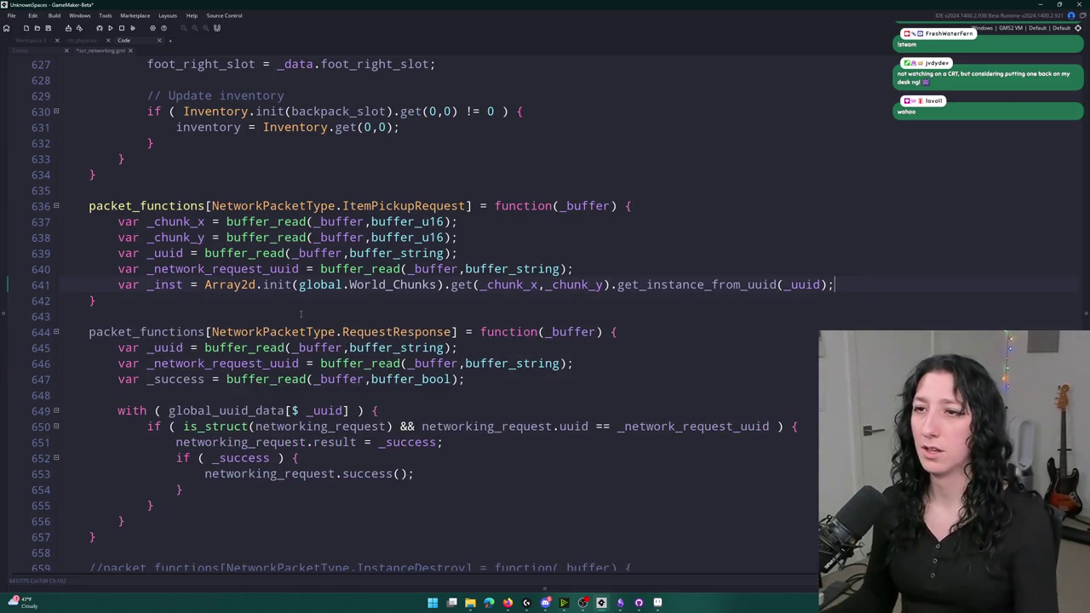
- Undo and redo the edit so the handler ends up with the with ( _inst ) block
scroll(343, 299, down, 1)
click(476, 237)
key(Up)
key(Down)
key(Down)
key(Down)
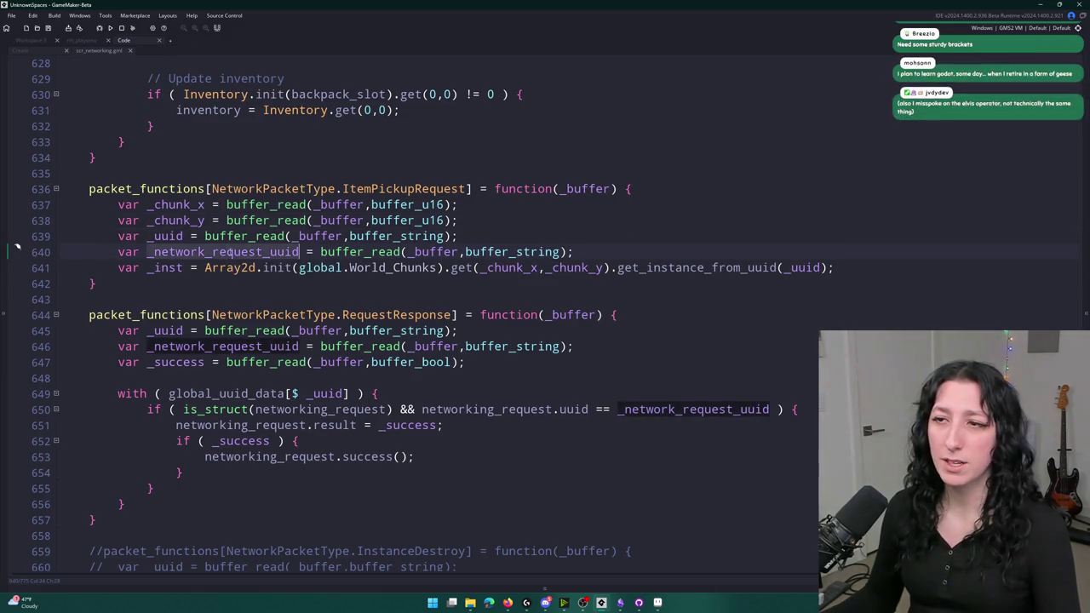
key(ctrl+z)
key(ctrl+z)
click(437, 287)
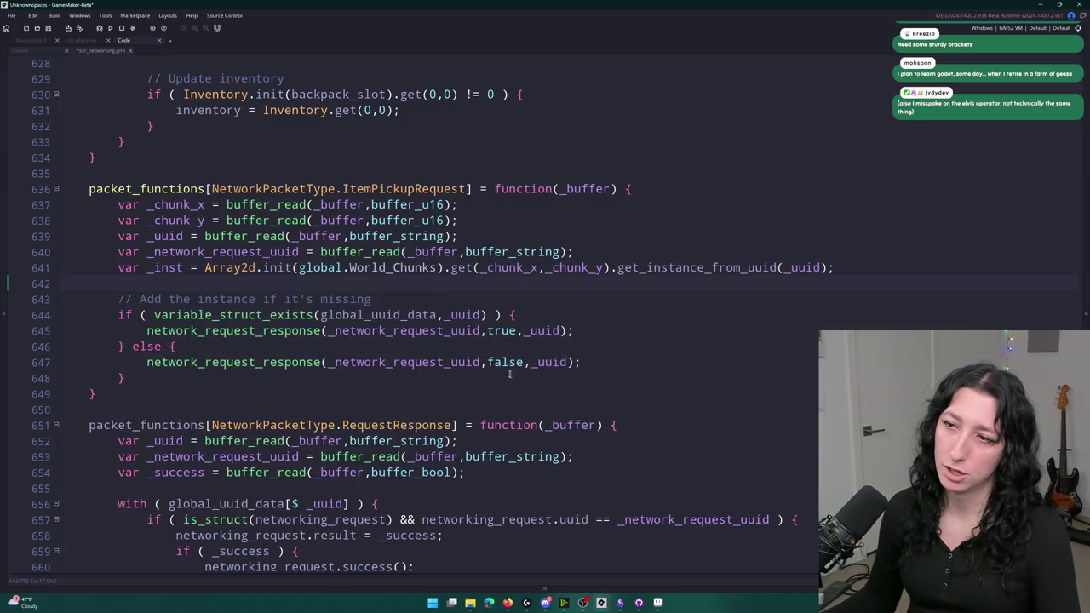
key(ctrl+y)
key(ctrl+y)
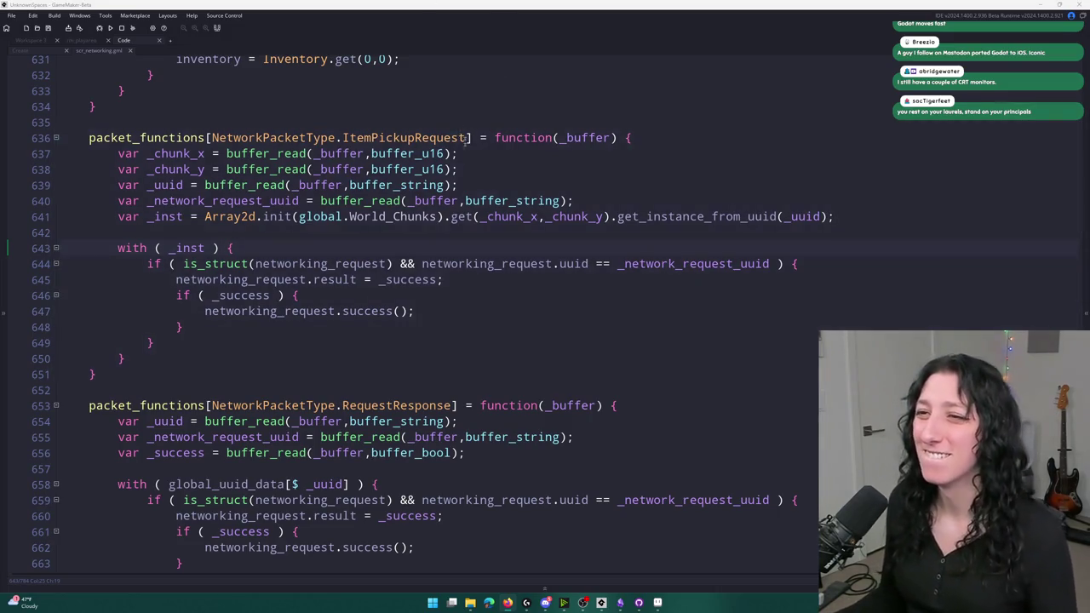
- Select networking_request on line 645 to look at its uses
click(277, 279)
double_click(277, 279)
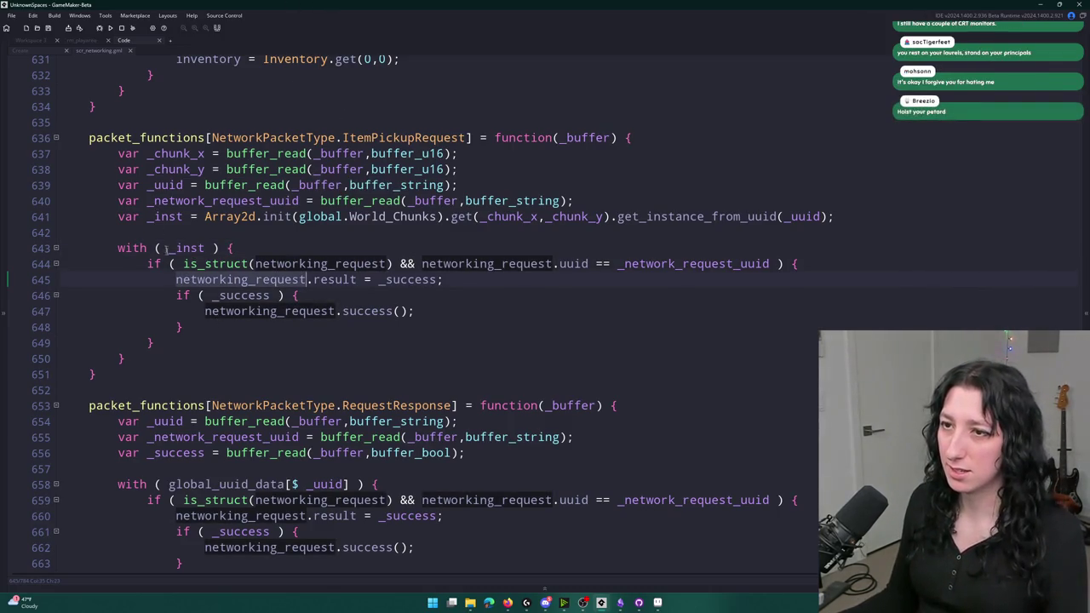
click(322, 256)
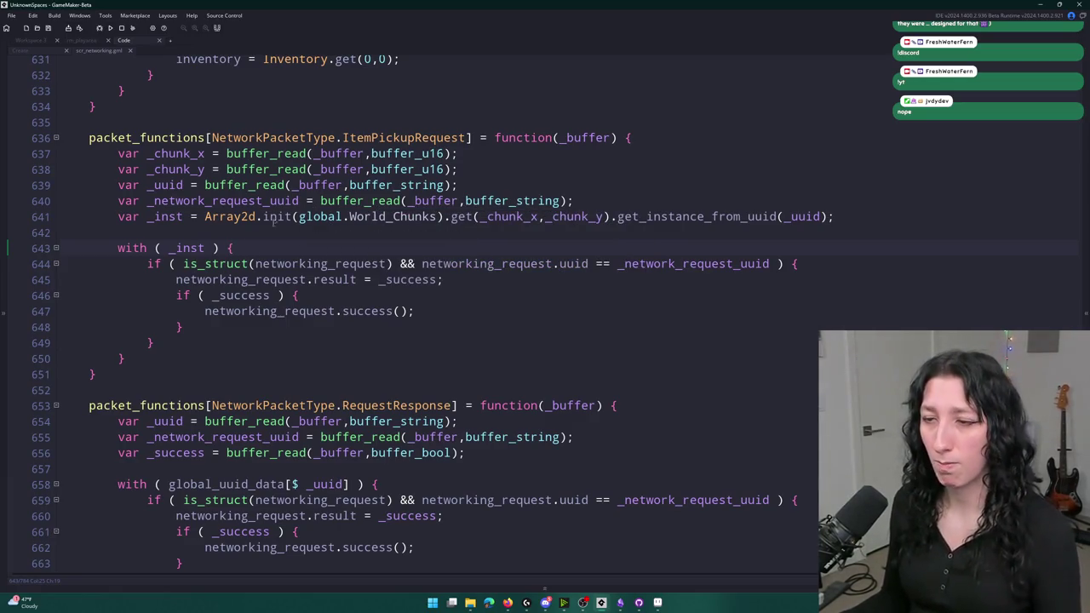
double_click(262, 279)
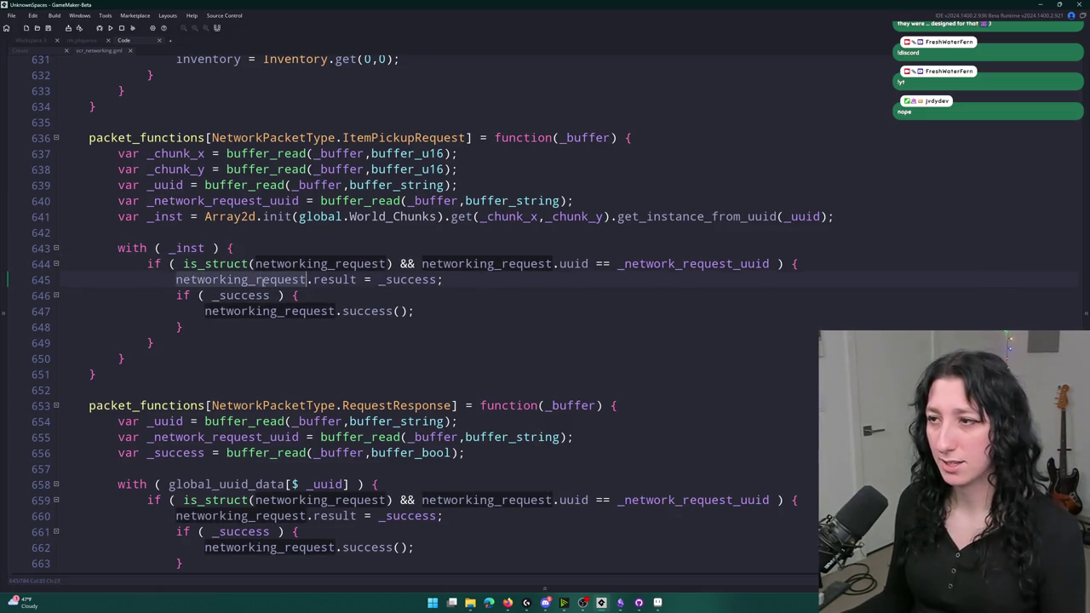
- Try retyping the is_struct block as 'networking_request =', undo it, and start a code search
drag(170, 340, 147, 263)
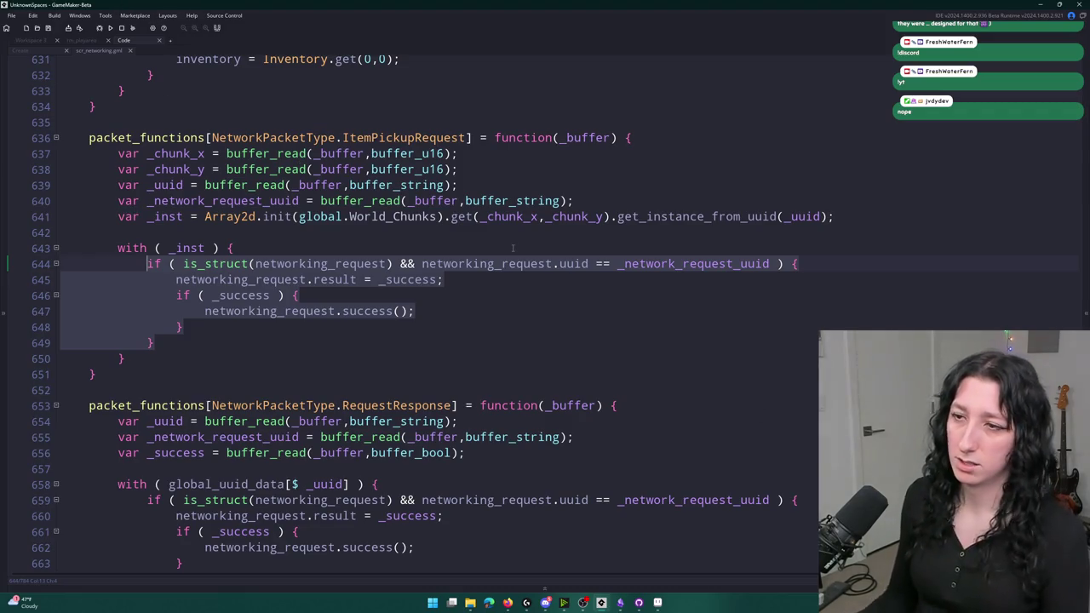
text(networking_request)
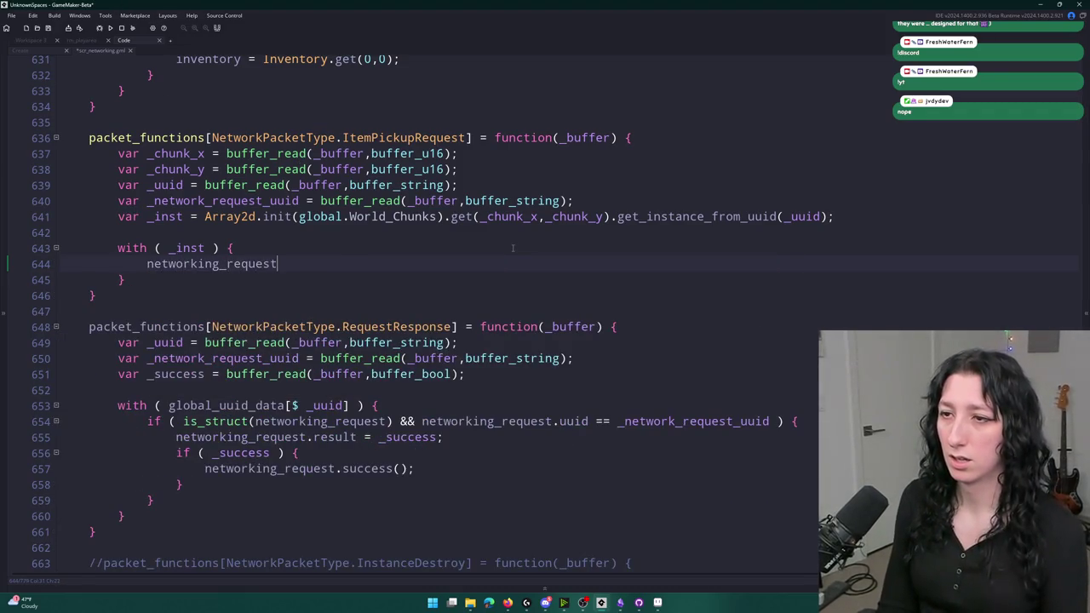
text( =)
key(BackSpace)
key(BackSpace)
key(ctrl+z)
key(ctrl+z)
key(ctrl+z)
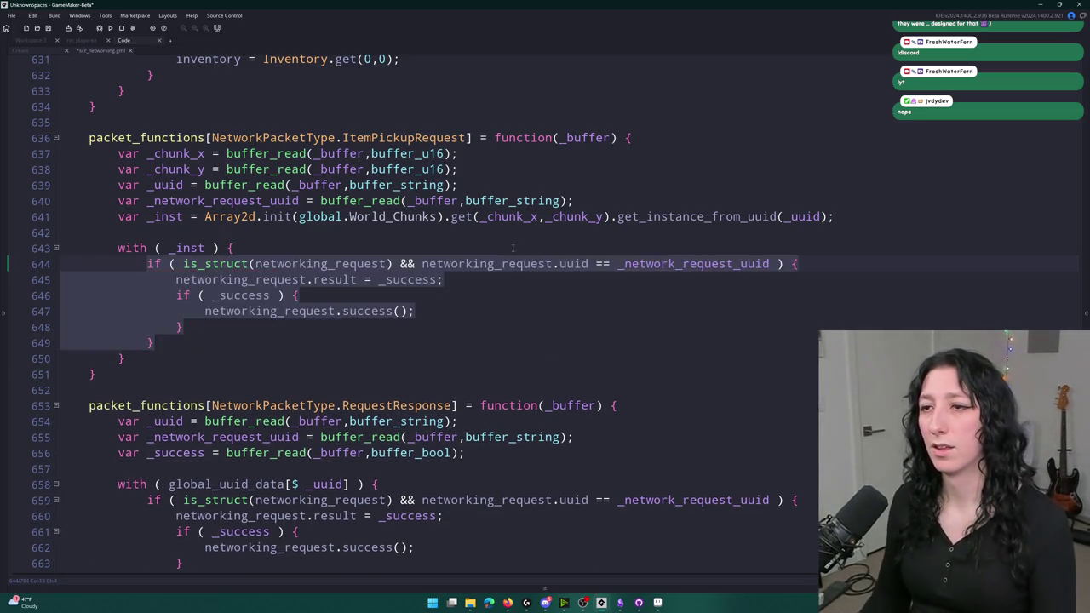
key(ctrl+t)
click(406, 311)
click(392, 264)
click(272, 294)
key(ctrl+f)
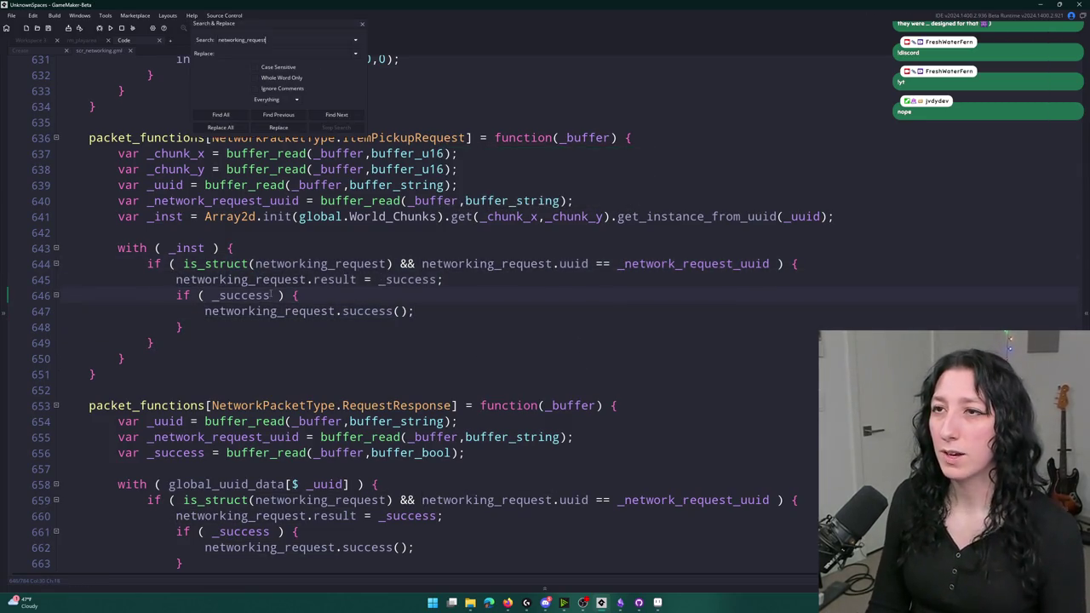
- Search for 'networking_request =', then add an if ( networking_request == undefined ) { } check inside the with block
text( =)
key(Return)
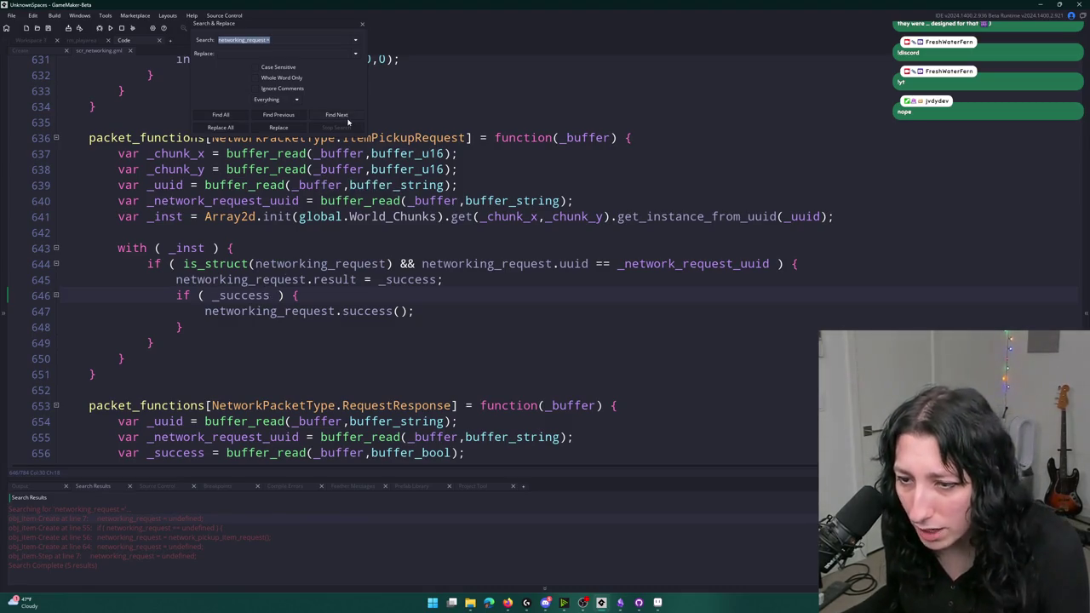
click(362, 24)
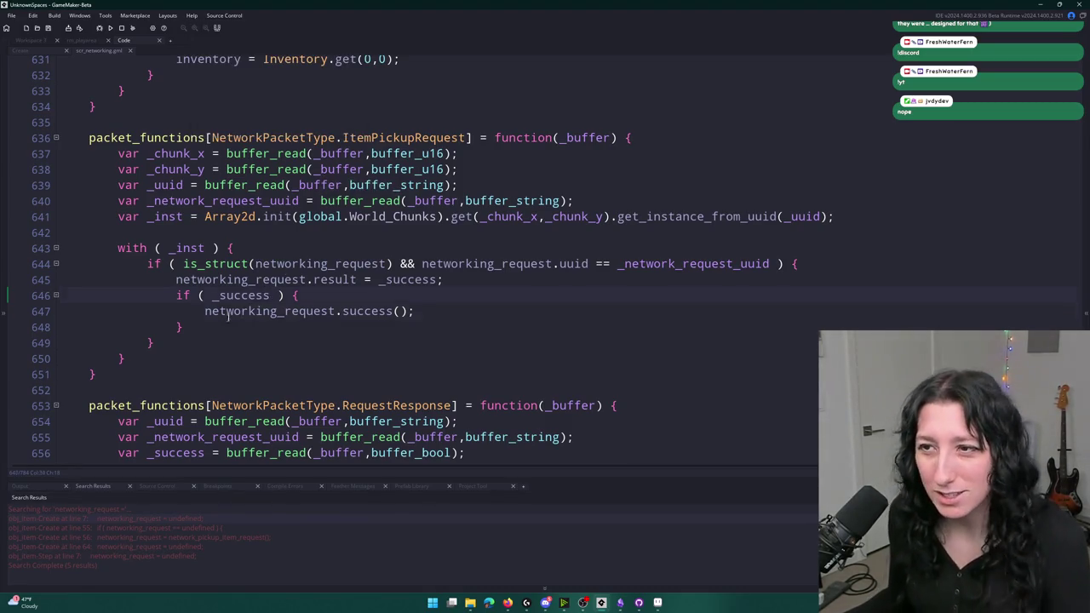
click(183, 355)
click(284, 248)
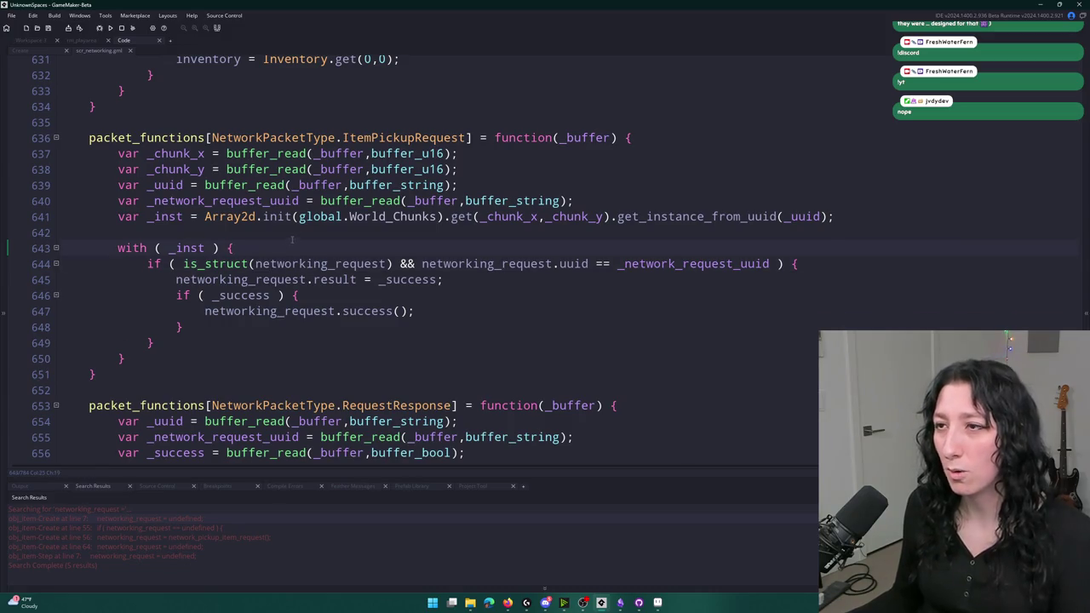
key(Return)
text(if ( networking_request)
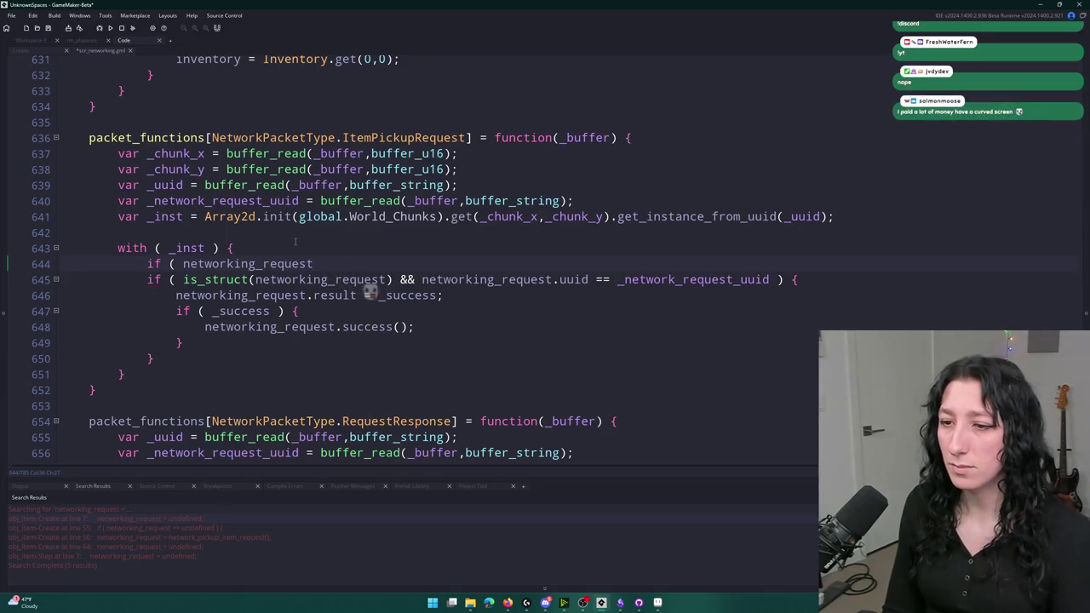
text( == und)
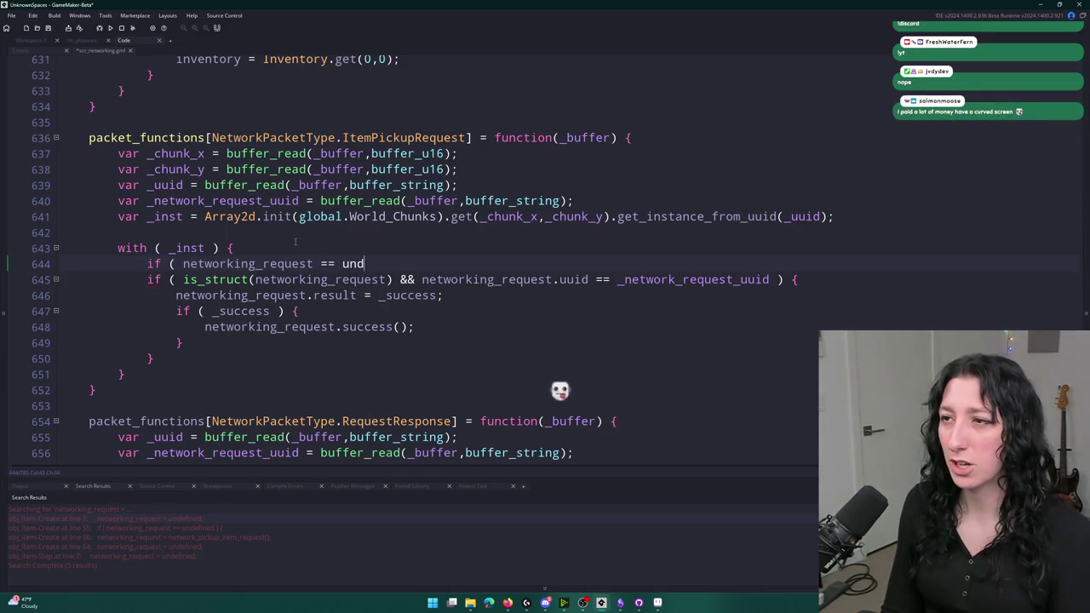
text(efined ) {)
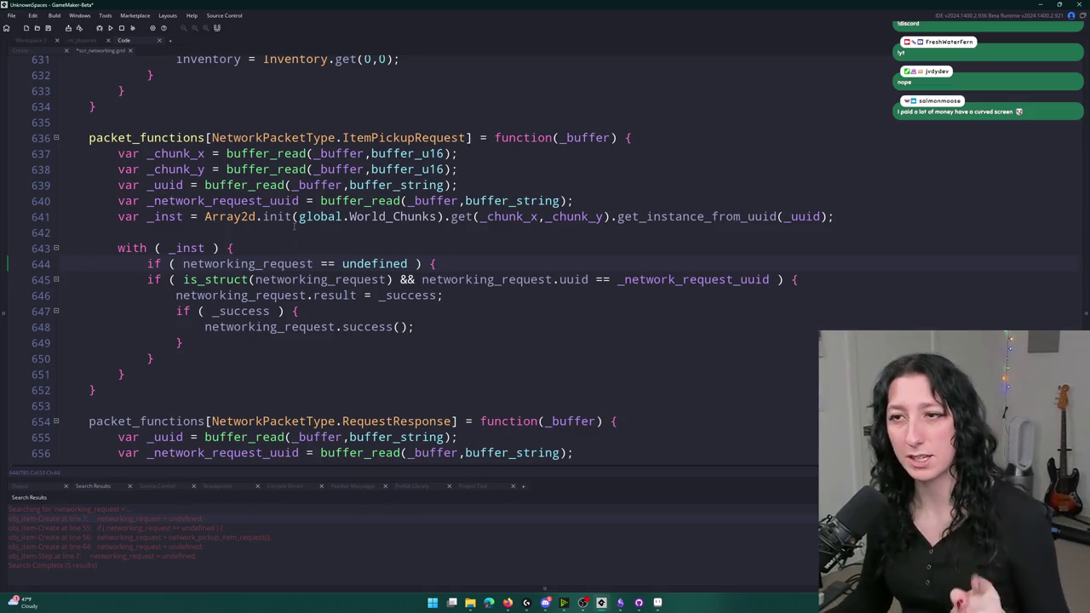
click(184, 343)
key(Return)
text(})
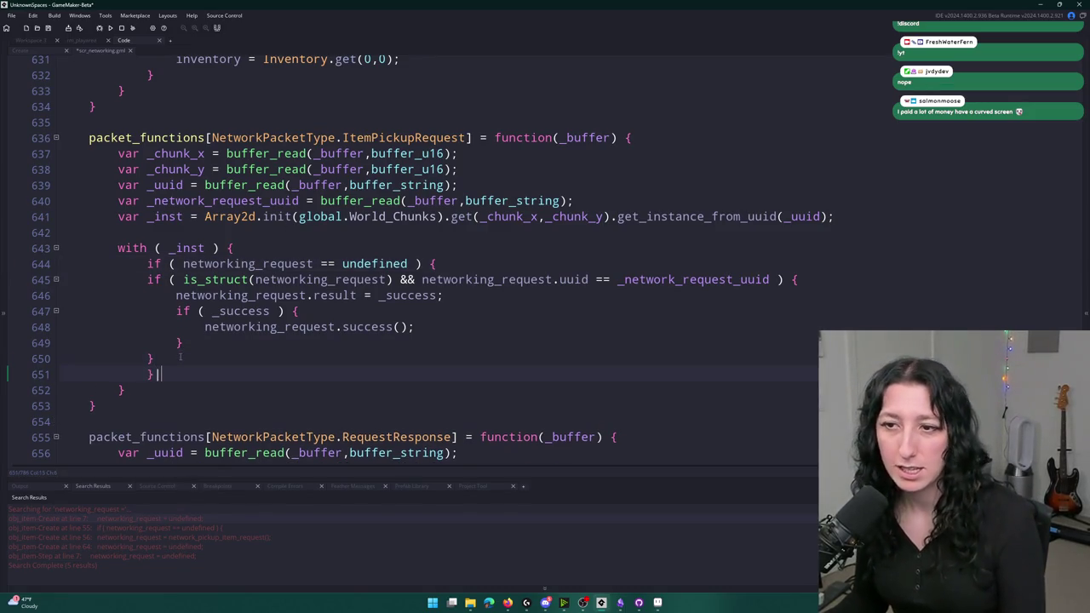
- Assign networking_request = _network_request_uuid; inside the check and delete the old is_struct block
drag(154, 359, 144, 279)
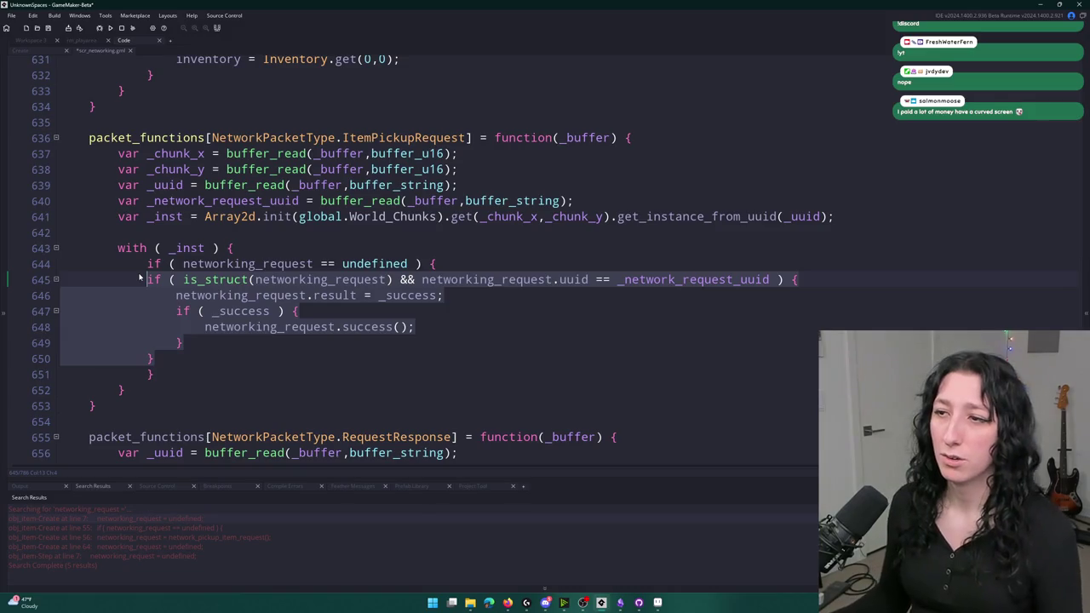
click(499, 258)
key(Return)
text(networking_request =)
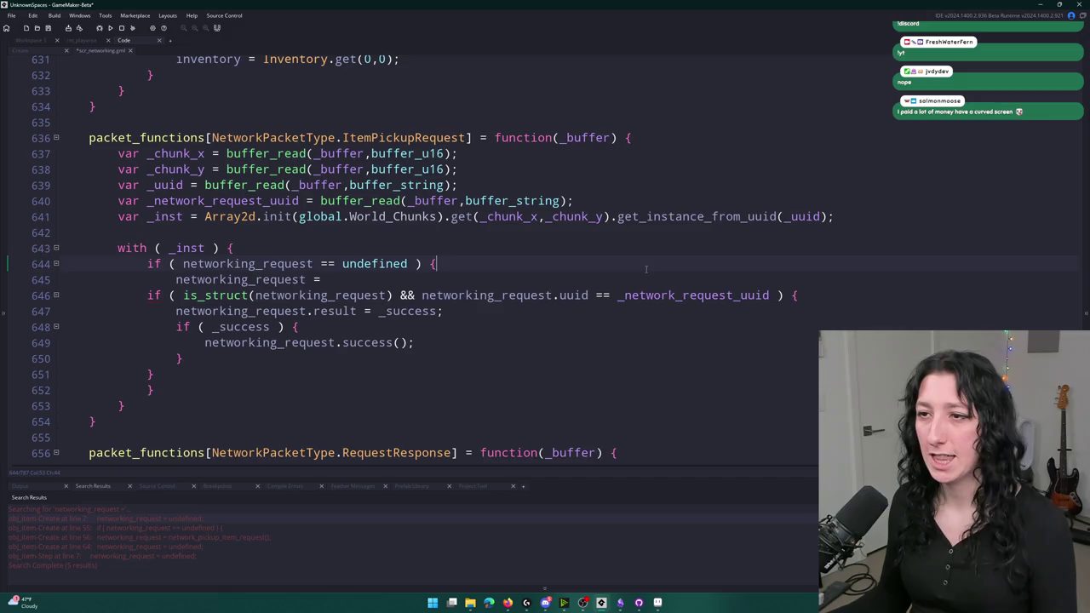
text(_network_request_uuid)
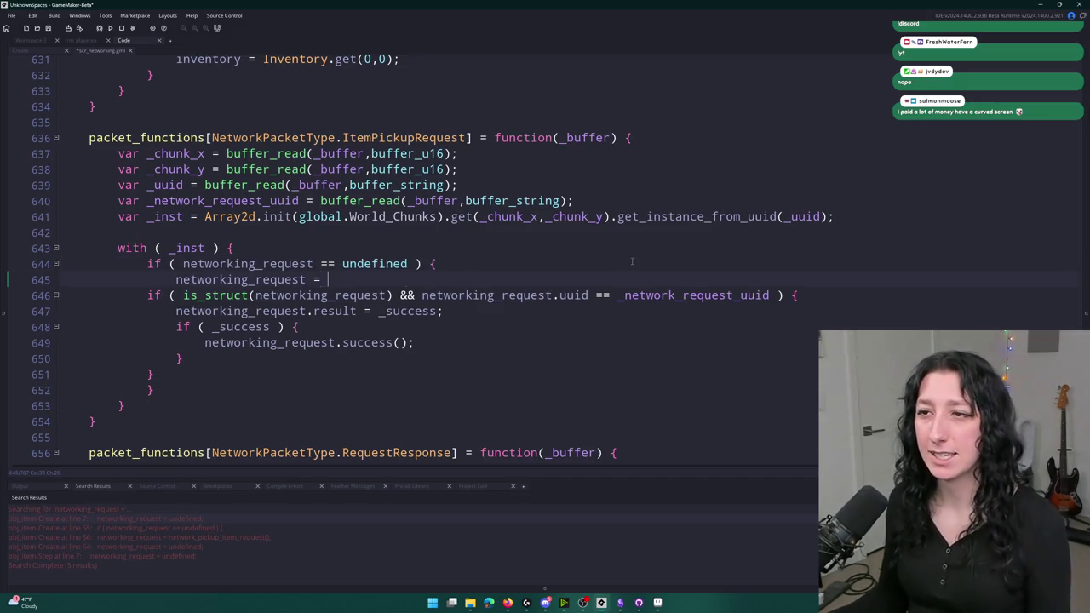
text(;)
mouse_move(157, 375)
mouse_down()
mouse_move(61, 327)
mouse_move(62, 299)
mouse_up()
key(BackSpace)
key(BackSpace)
click(216, 303)
click(226, 280)
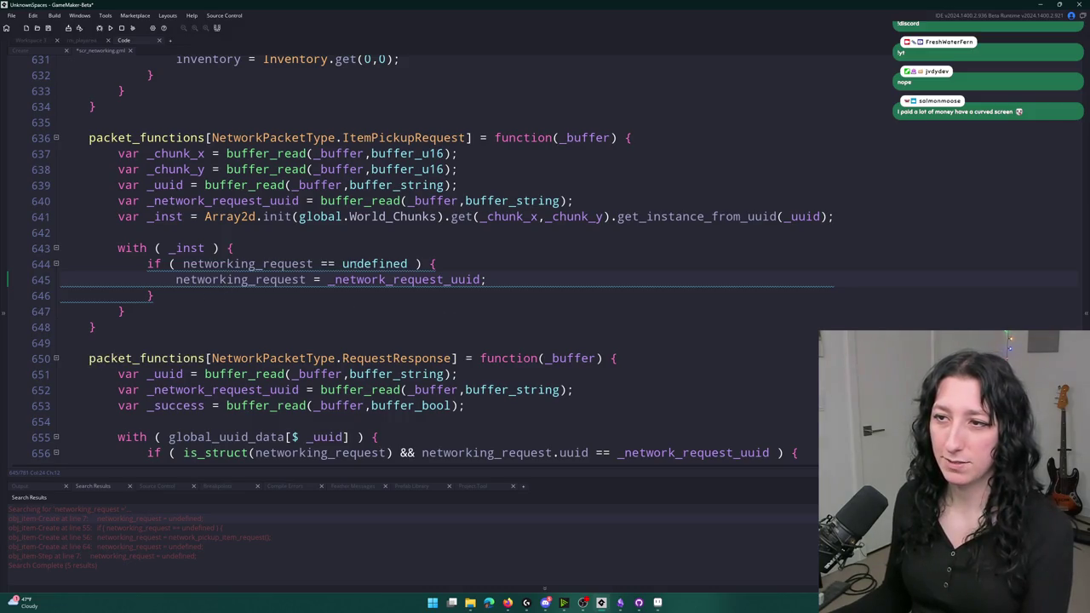
mouse_move(274, 284)
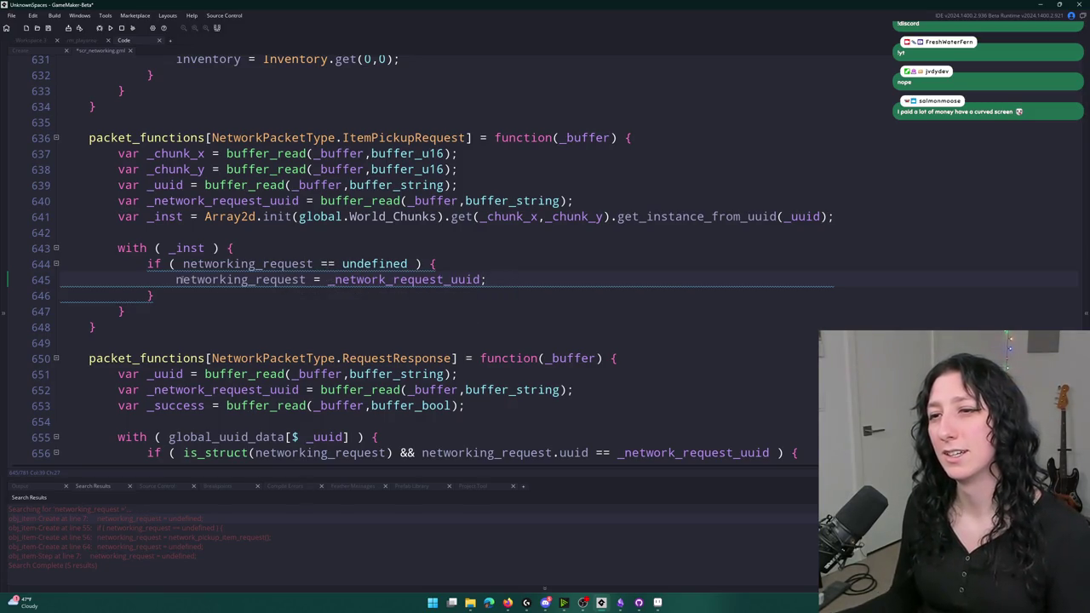
drag(174, 279, 547, 279)
- Rewrite line 645 as networking_request = networking_request ?? _network_request_uuid, remove the if wrapper, and save
click(306, 279)
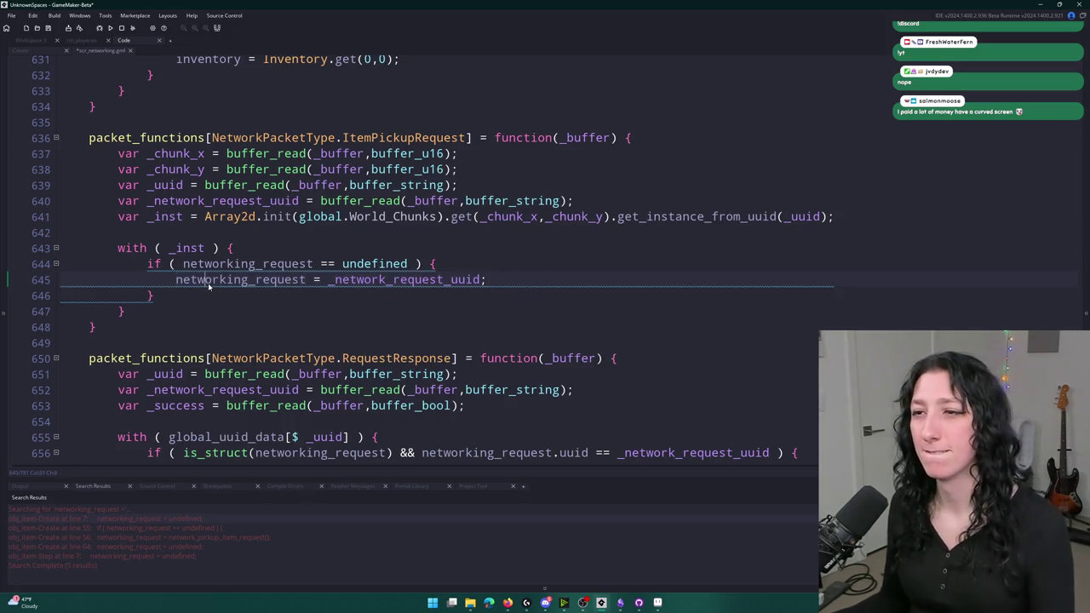
key(Left)
key(Left)
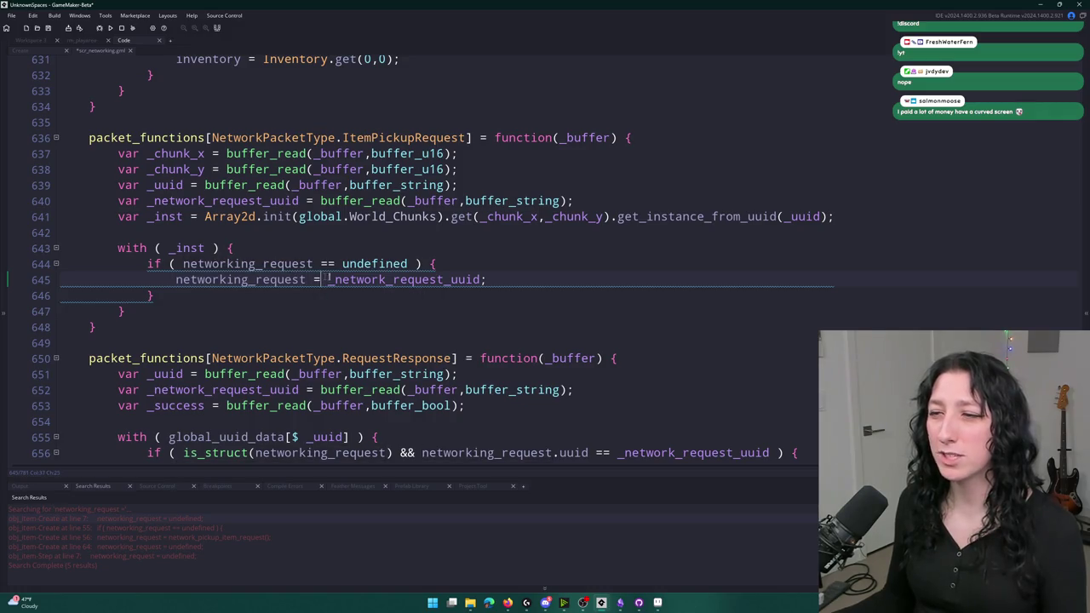
text(networking_request ?? )
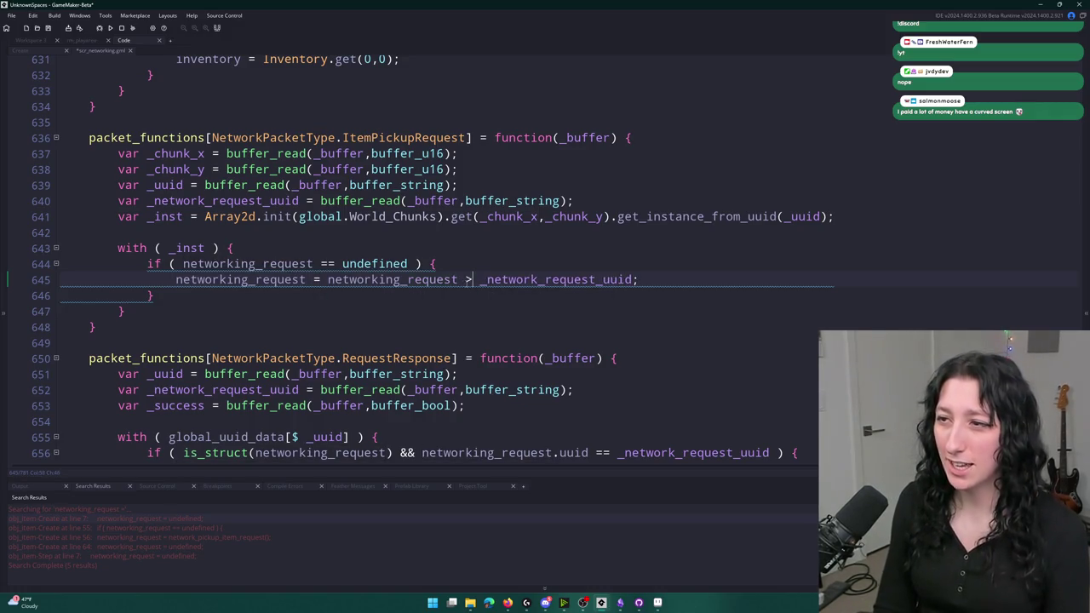
text(?)
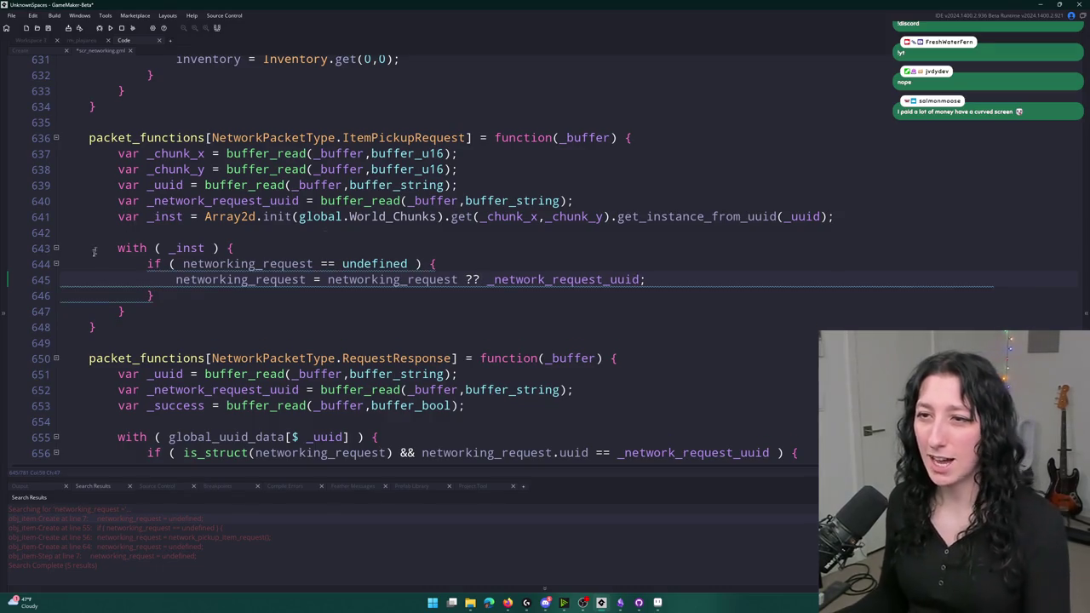
drag(173, 278, 147, 264)
key(Delete)
click(155, 280)
key(BackSpace)
key(BackSpace)
key(BackSpace)
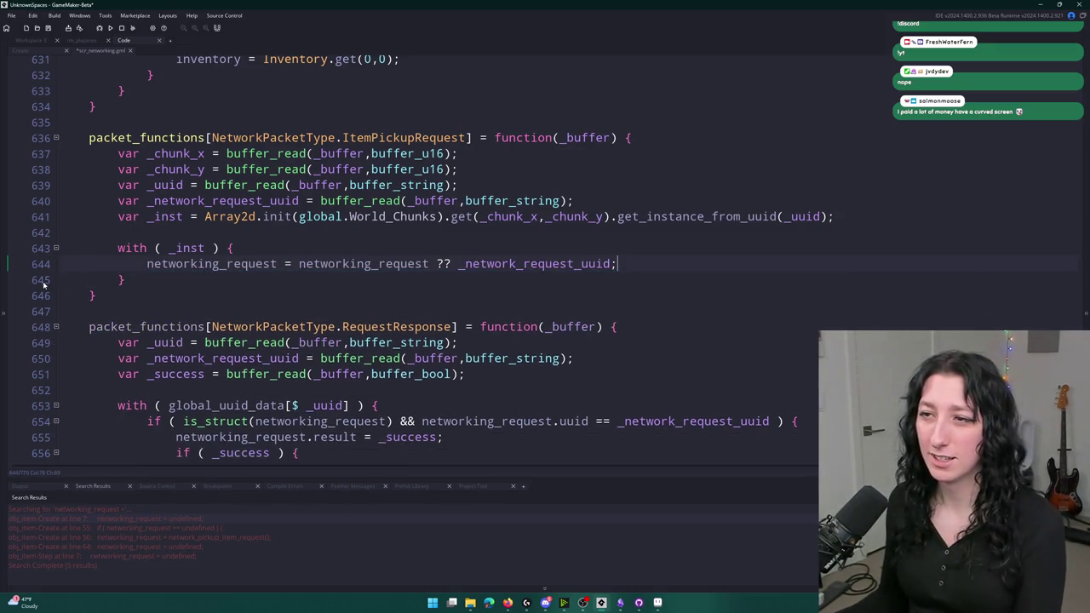
key(ctrl+s)
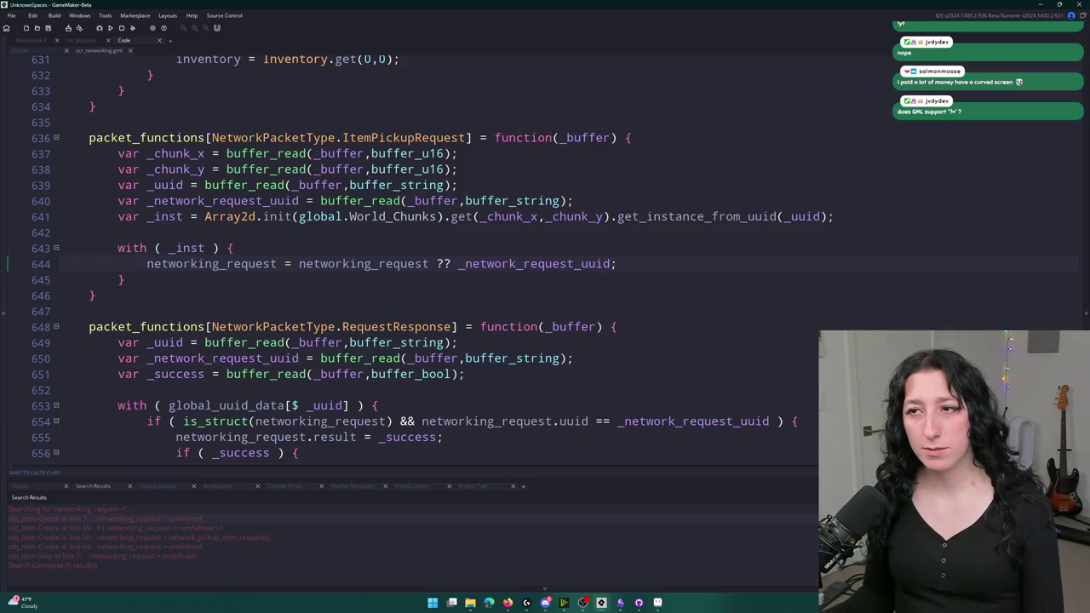
key(Return)
key(Return)
text(aa)
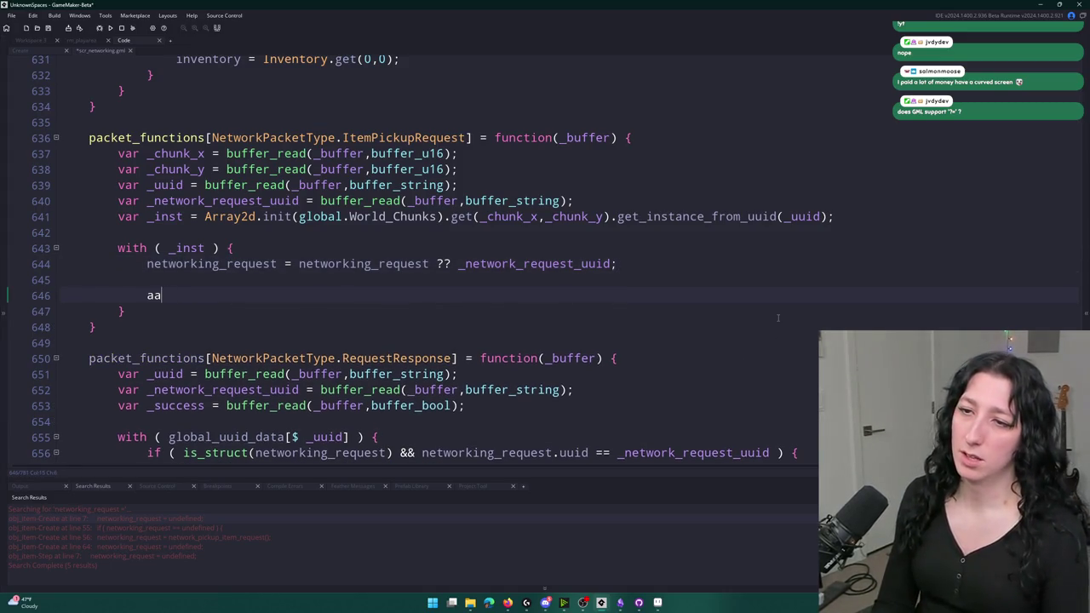
text(?= 0)
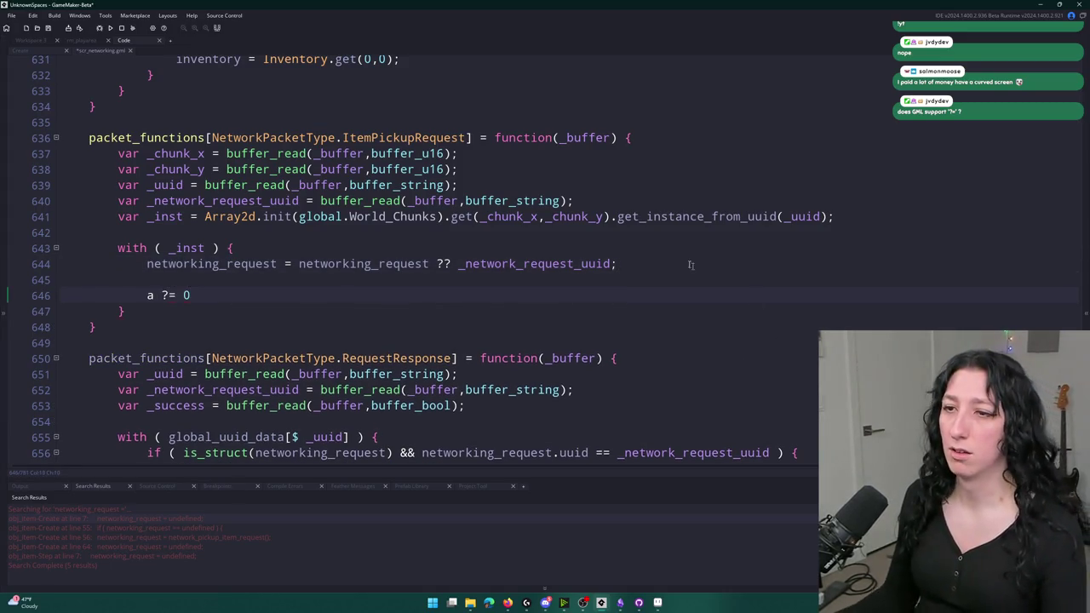
drag(126, 311, 124, 281)
key(BackSpace)
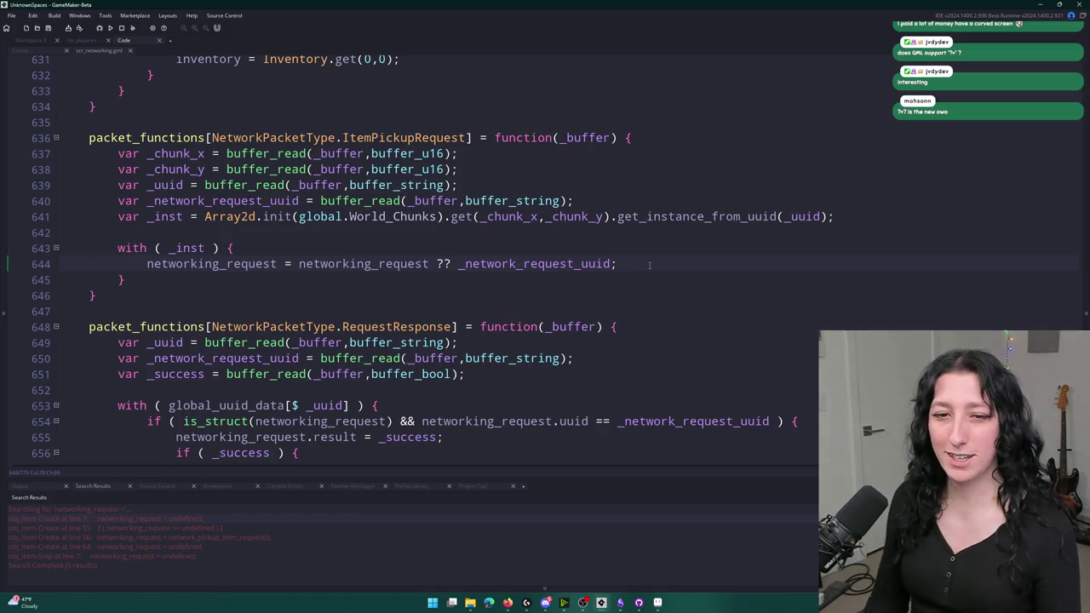
key(Return)
text(a ?=? owo)
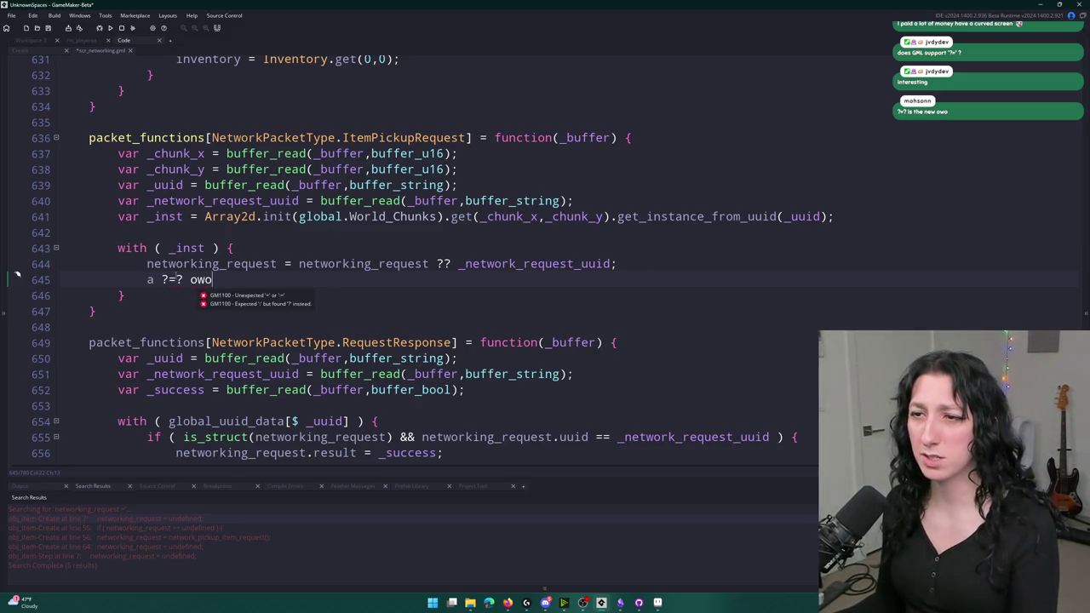
drag(256, 279, 691, 264)
key(BackSpace)
key(BackSpace)
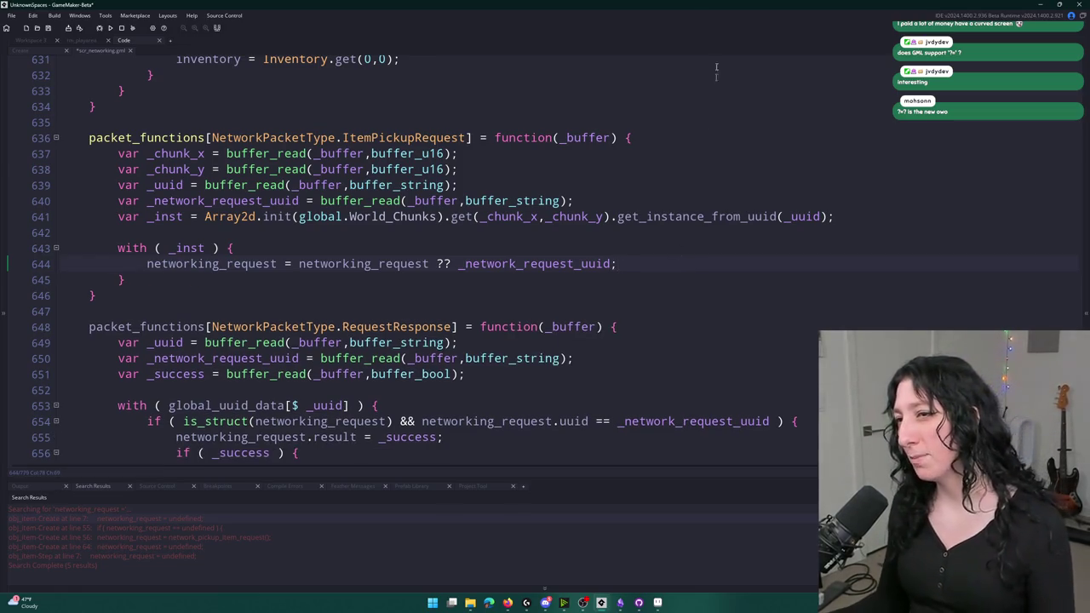
click(276, 264)
key(End)
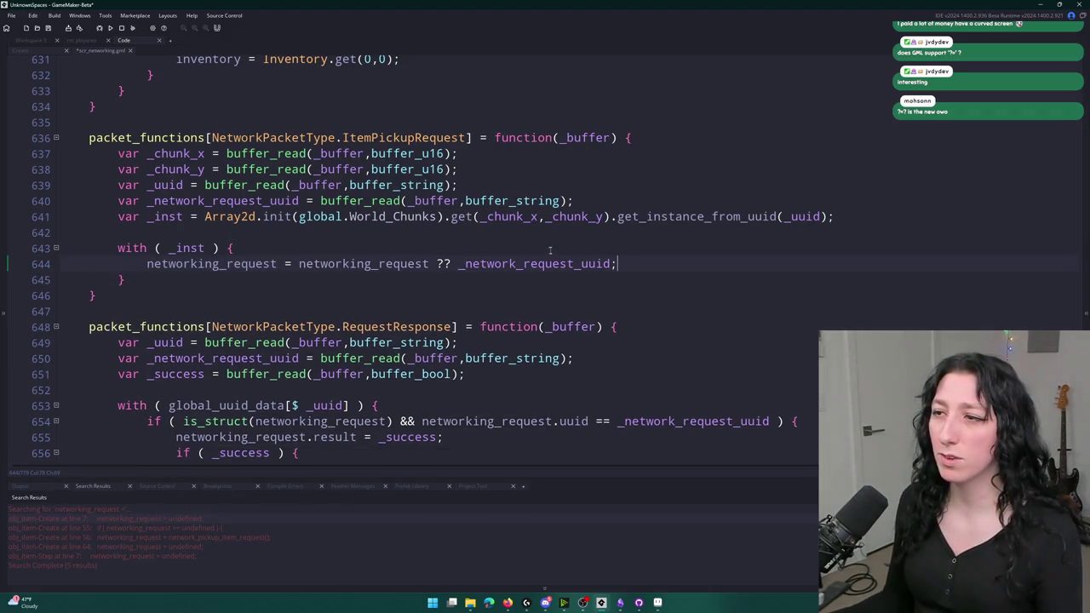
- Restore the earlier if-block and change its condition to is_undefined(networking_request)
key(ctrl+z)
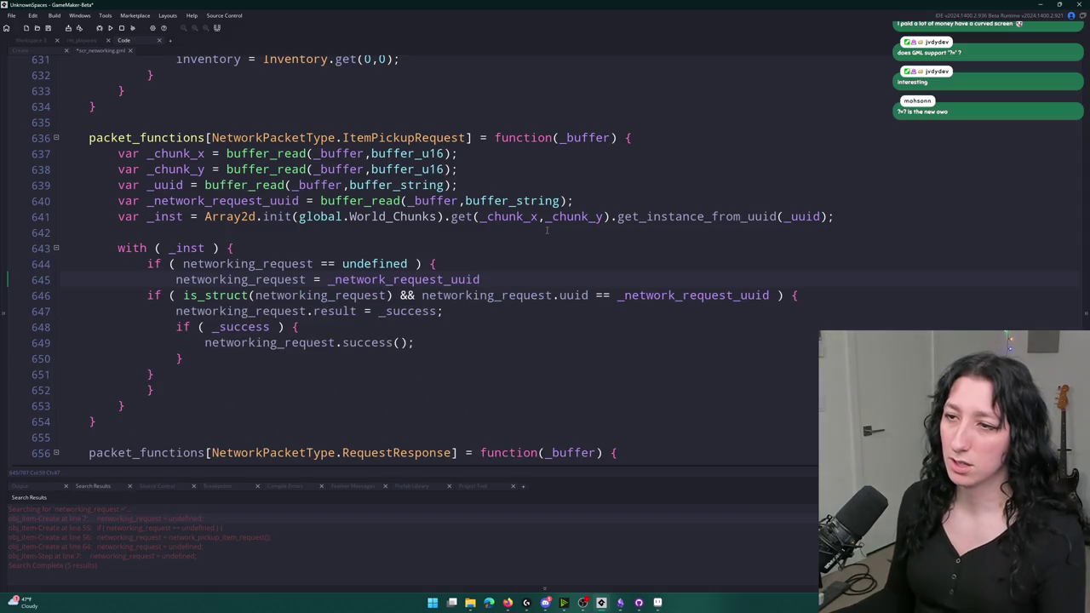
key(ctrl+z)
key(ctrl+z)
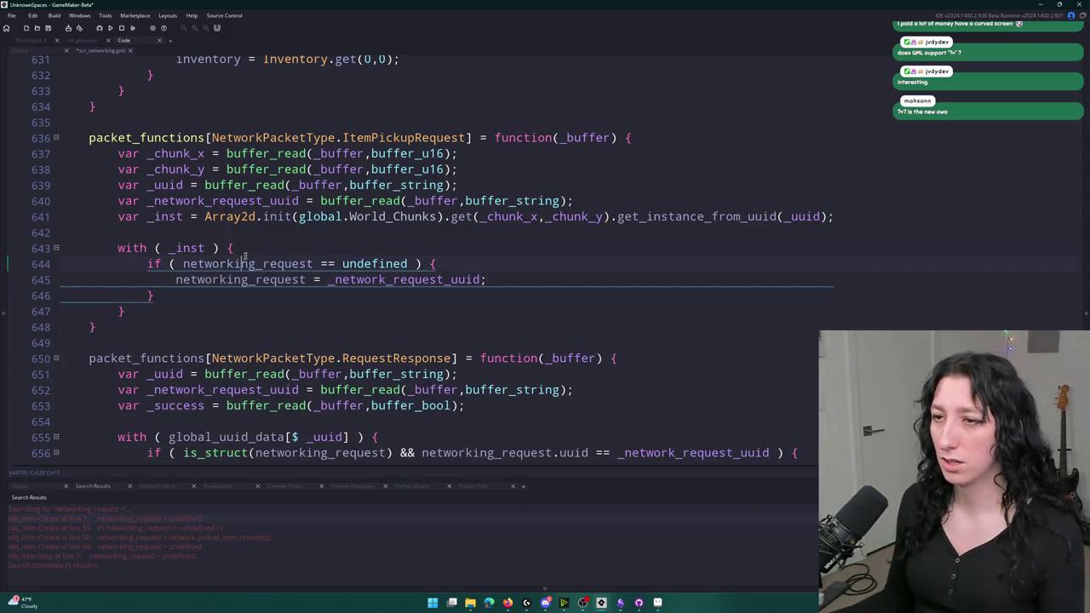
double_click(242, 264)
key(ctrl+shift+Right)
key(ctrl+shift+Right)
text(if ( i)
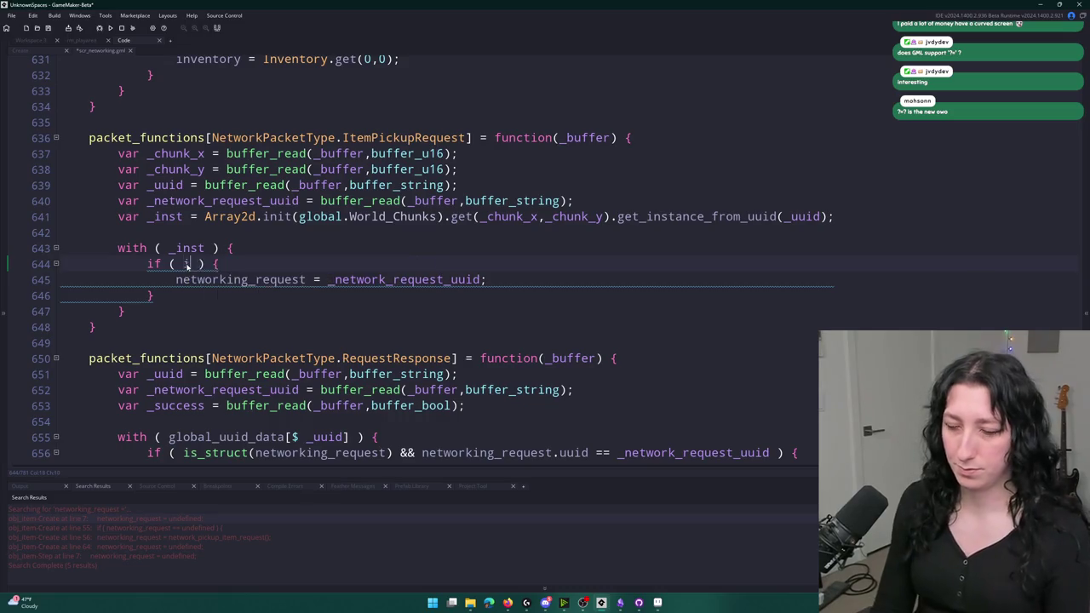
text(s_undefined(networking_request))
- Try adding an else branch after the if-block, then undo it
click(520, 285)
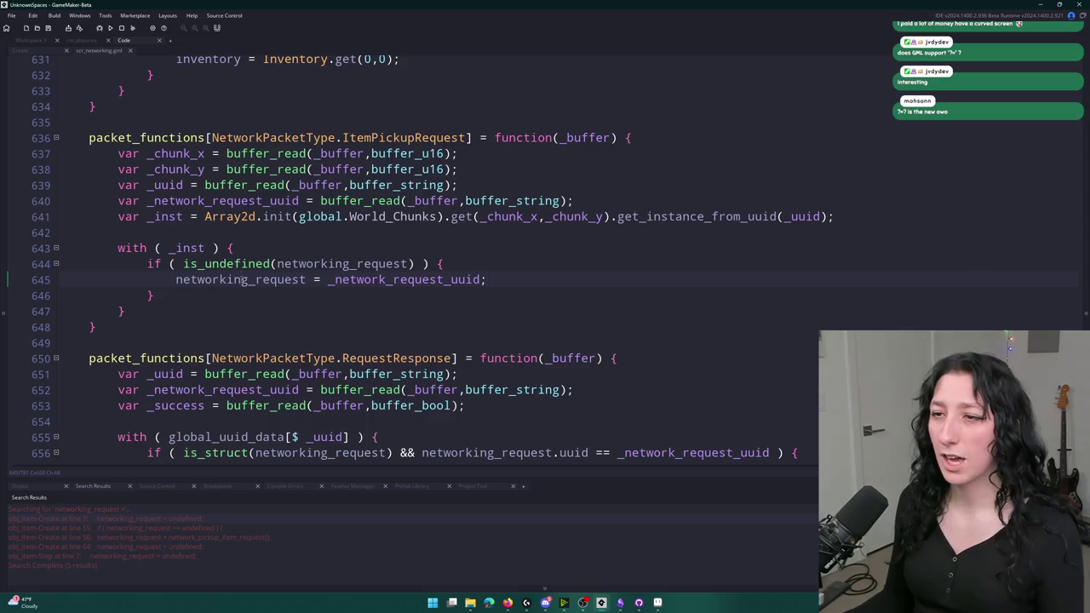
click(440, 297)
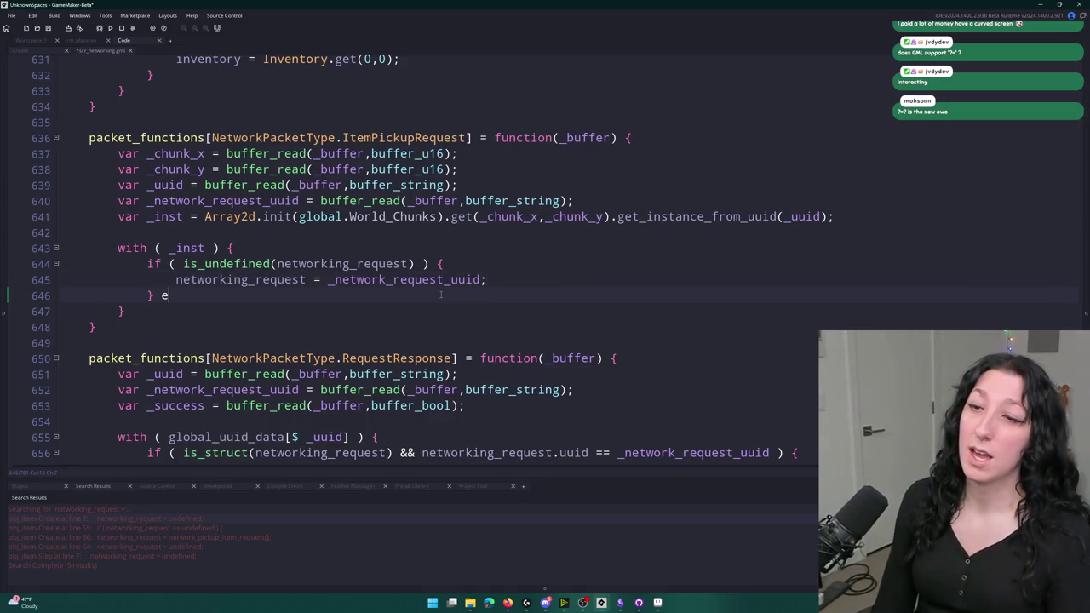
text(else {)
key(Return)
key(Return)
key(ctrl+z)
key(ctrl+z)
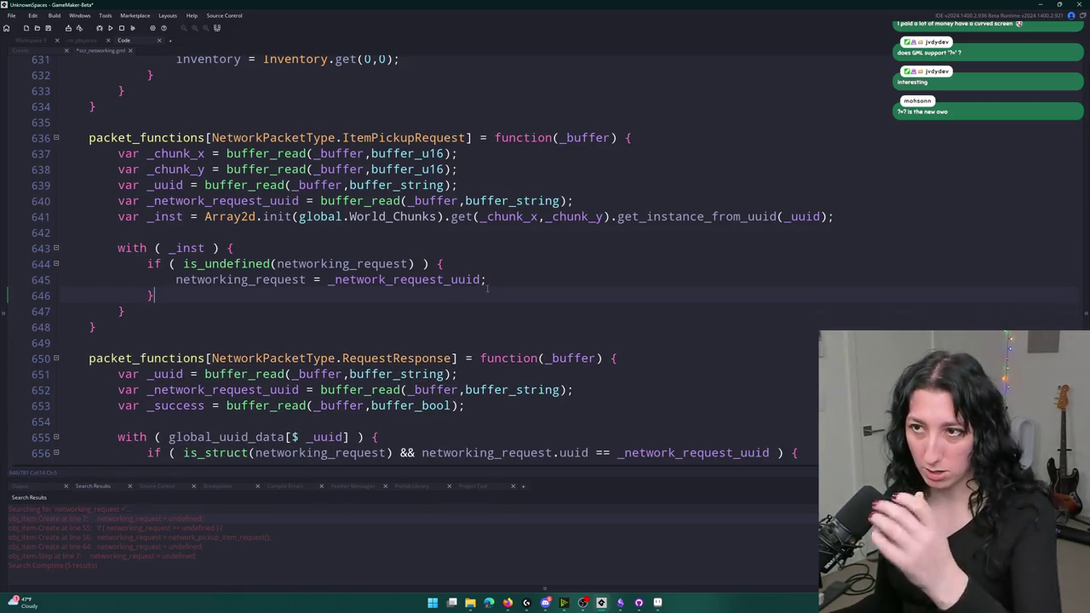
- Add a new line inside the if-block after the assignment and begin typing buffer_
click(525, 287)
key(Return)
key(Return)
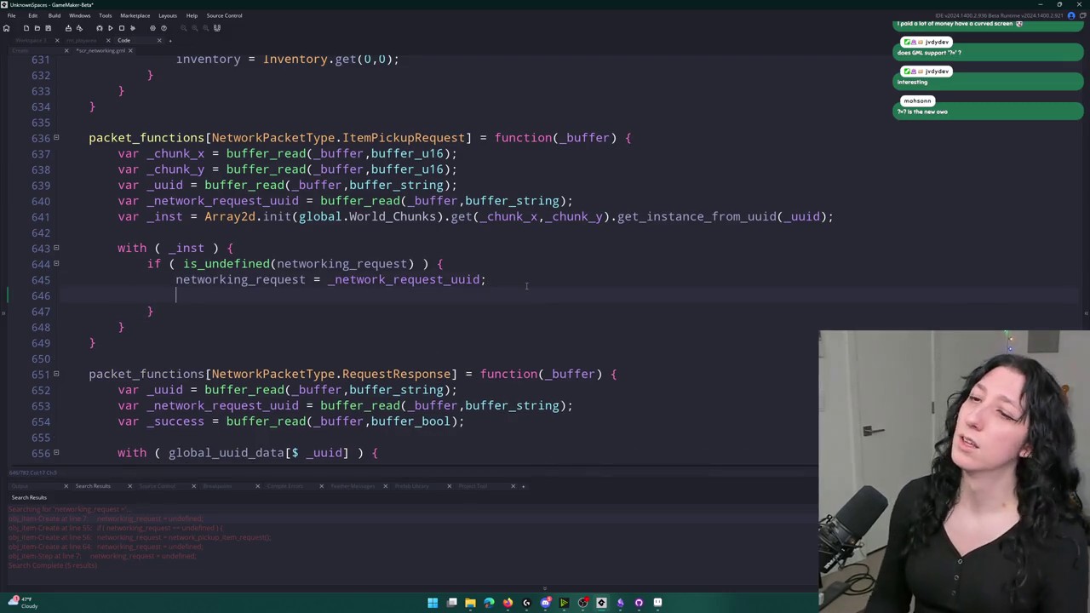
text(ini)
key(BackSpace)
key(BackSpace)
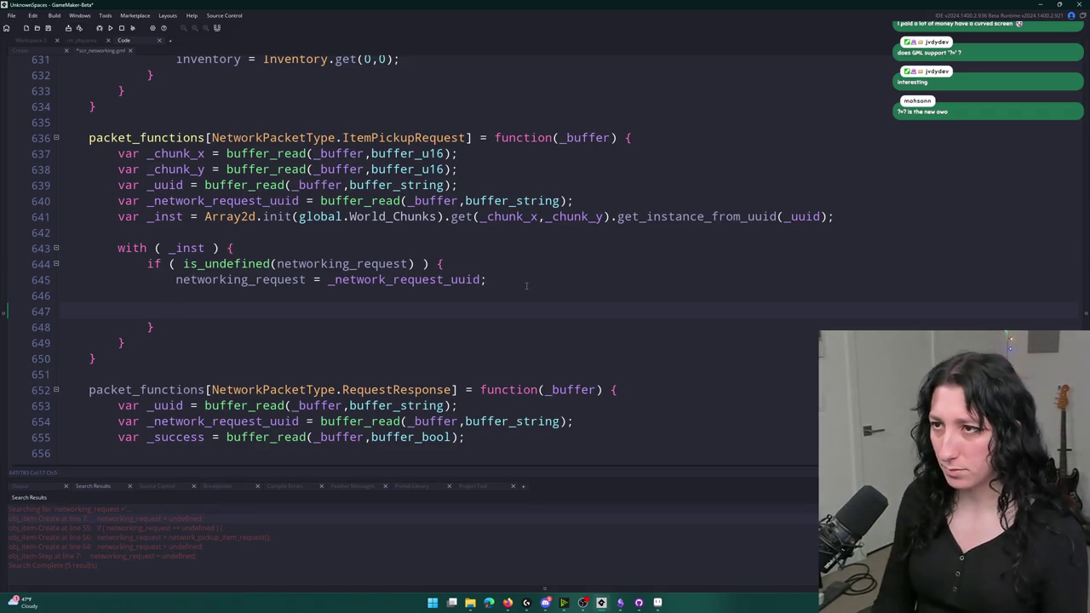
text(buffer_)
scroll(525, 286, down, 20)
scroll(525, 286, up, 15)
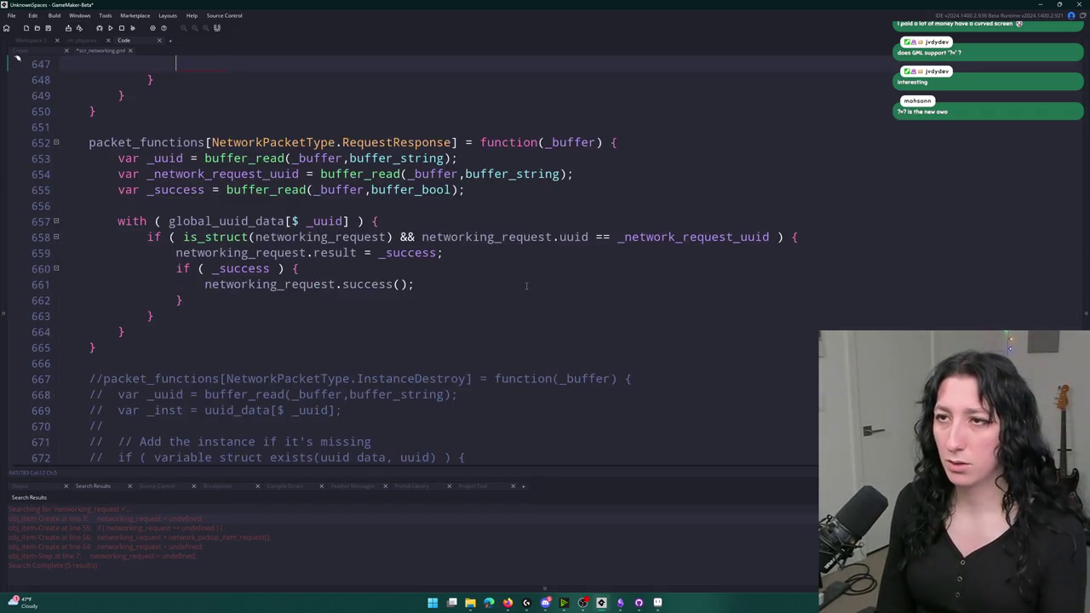
scroll(525, 286, up, 3)
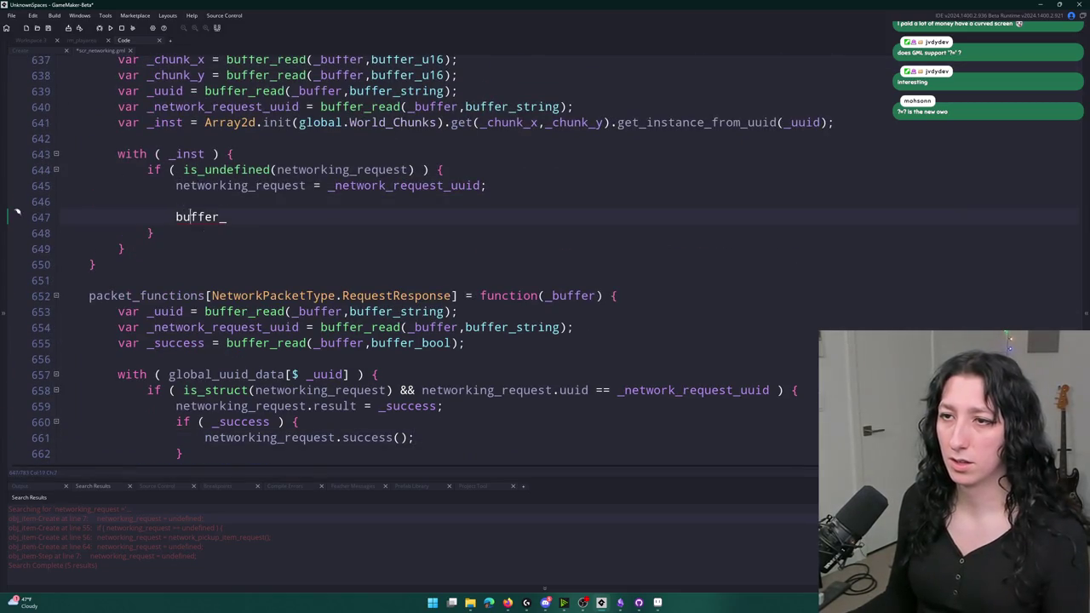
- Create _send_buffer with buffer_create(1,buffer_grow,1) inside the undefined check
key(ctrl+BackSpace)
text(v)
scroll(189, 217, up, 3)
text(send_buffer =-)
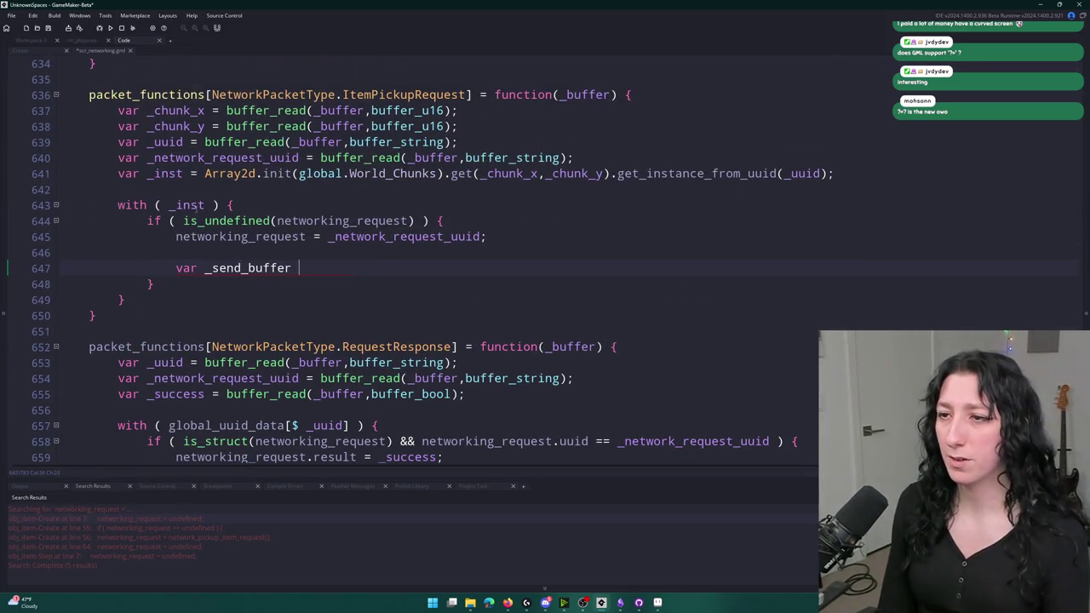
key(BackSpace)
key(BackSpace)
text(bu)
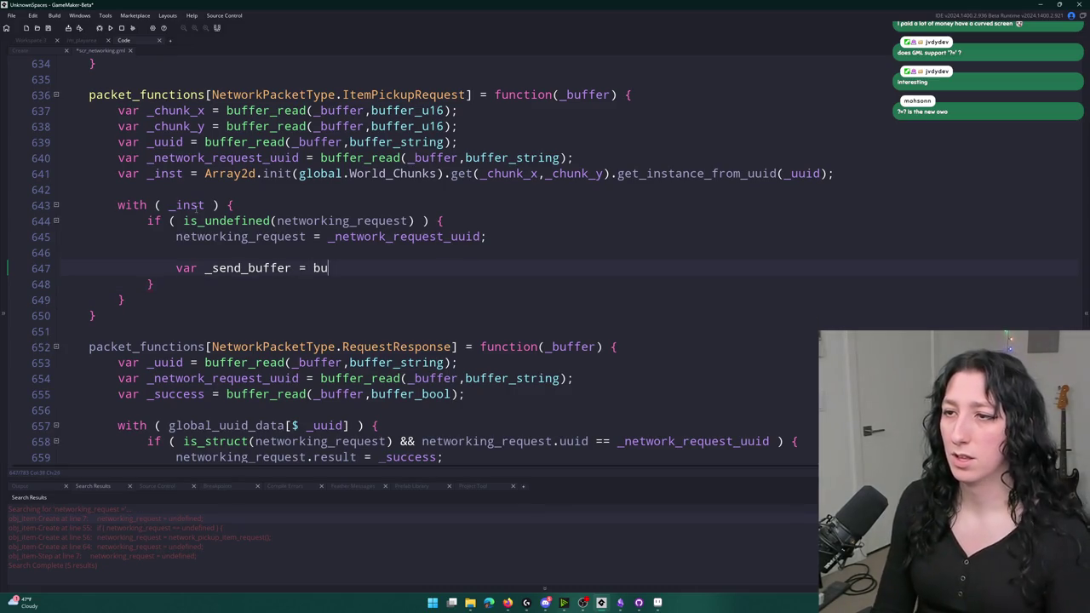
text(ffer_create(1,buf)
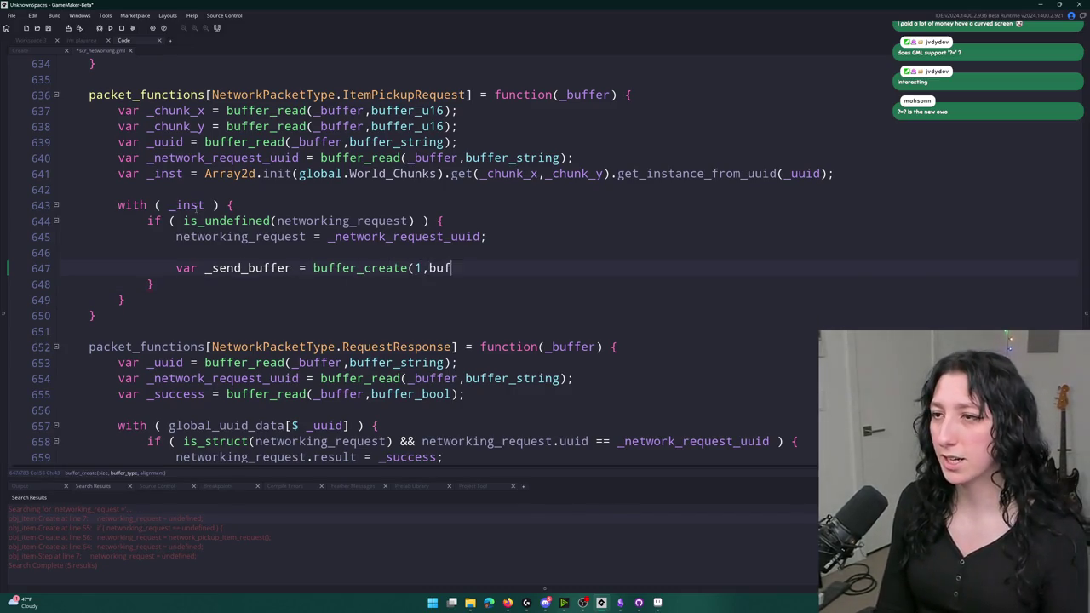
text(fer_grow,1);)
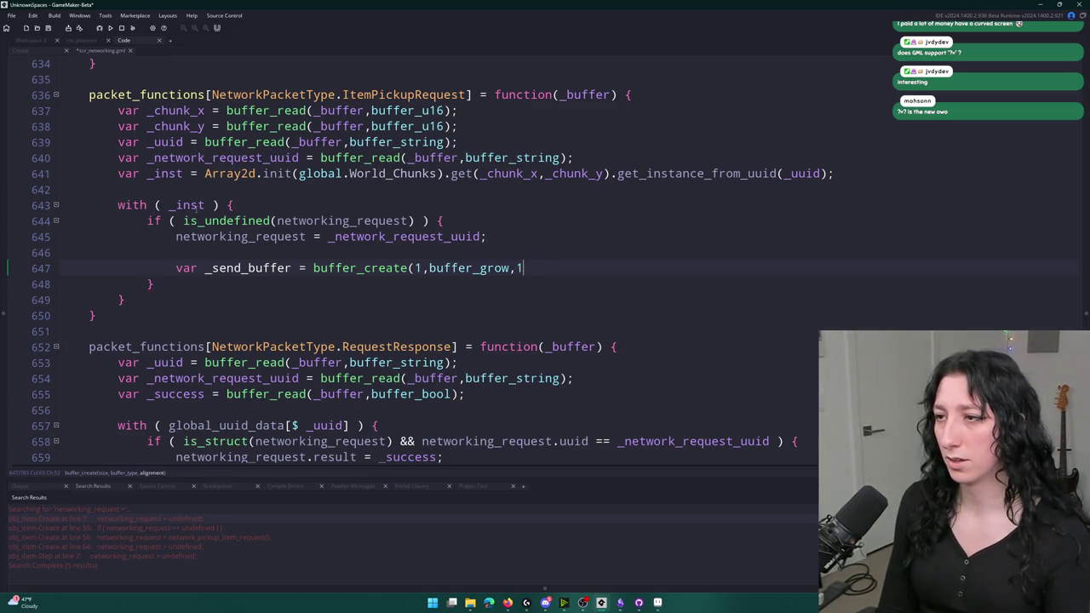
key(Return)
- Write NetworkPacketType.ItemPickupResponse as buffer_u8 into _send_buffer
text(buffer_write9)
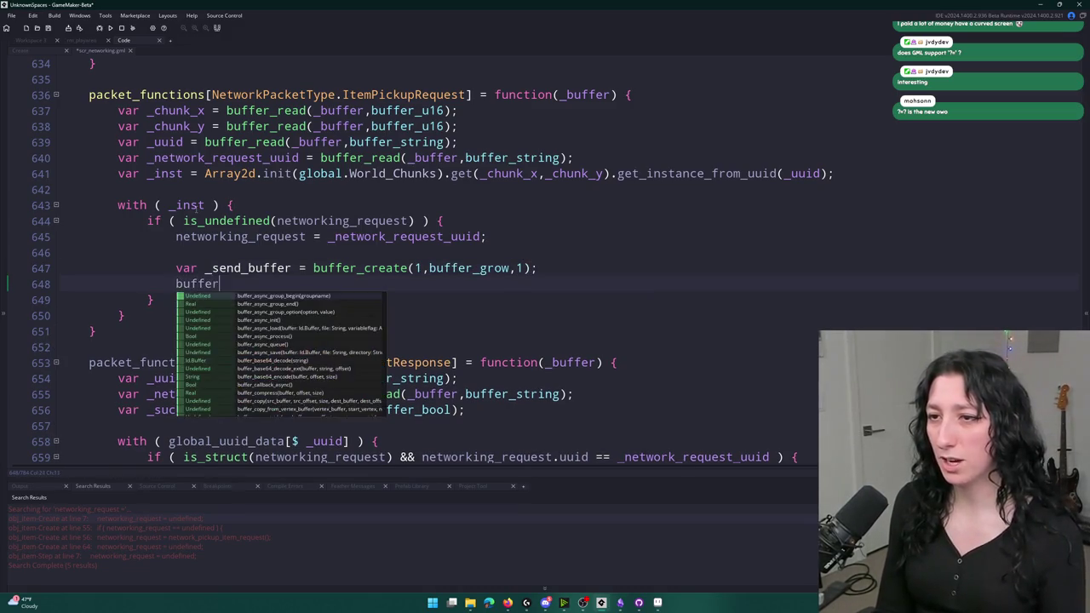
key(BackSpace)
text(()
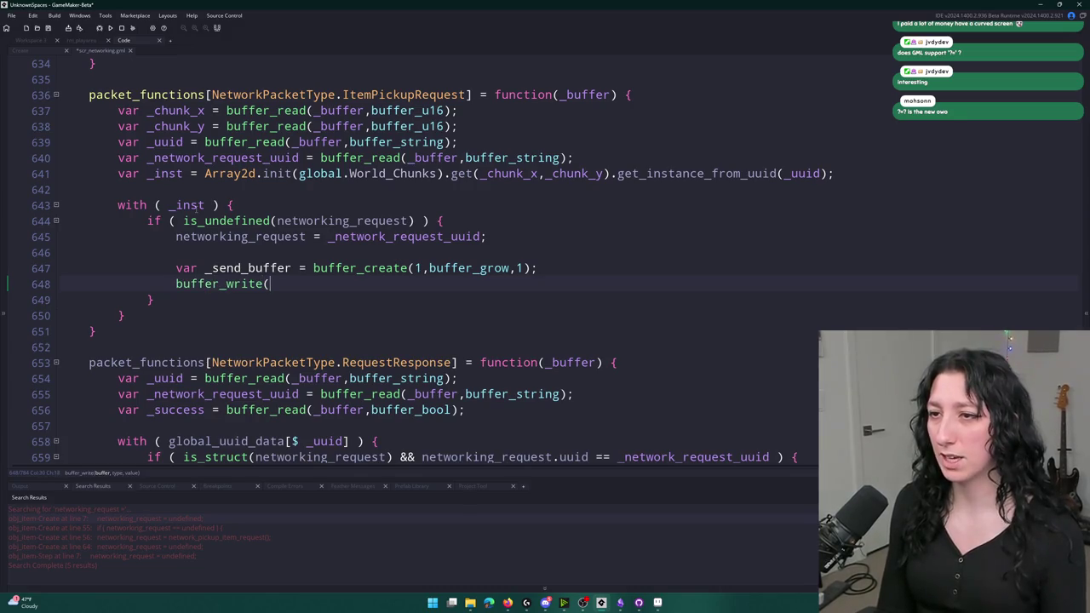
text(_send)
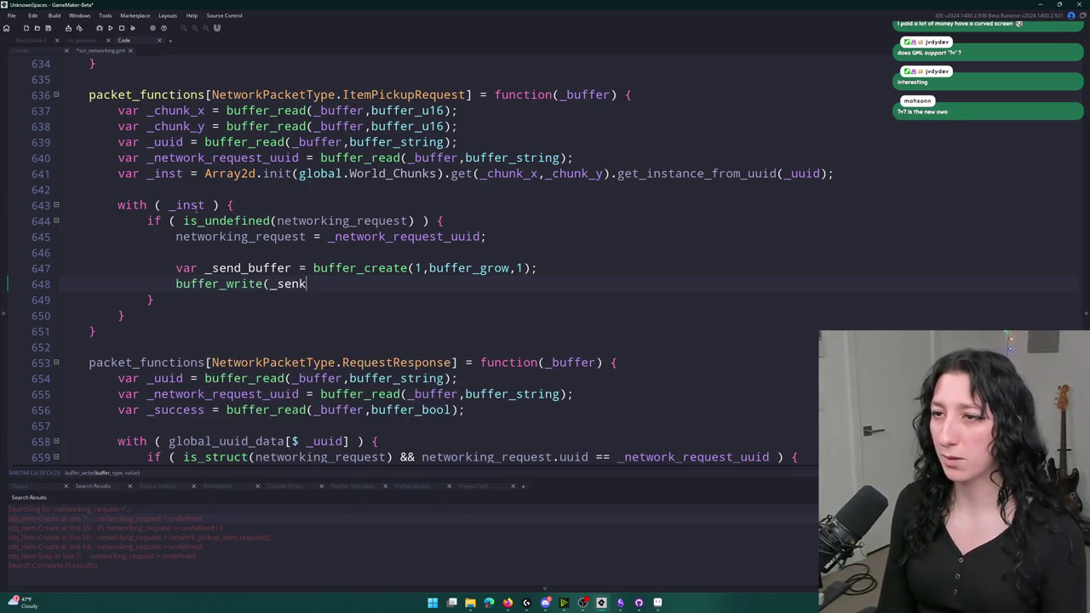
text(_buffer)
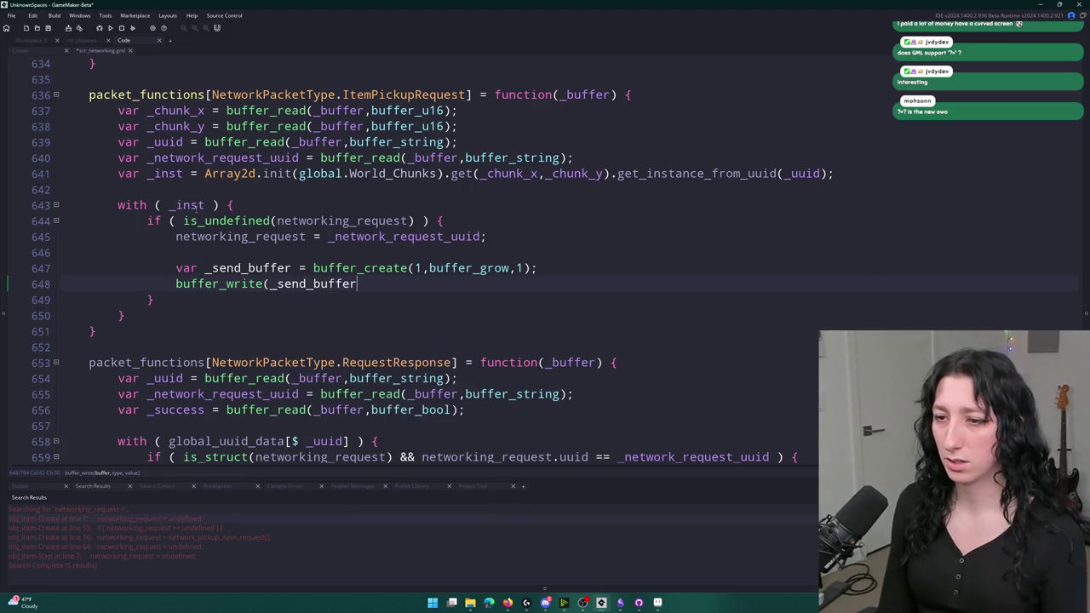
text(,buffer,_u=)
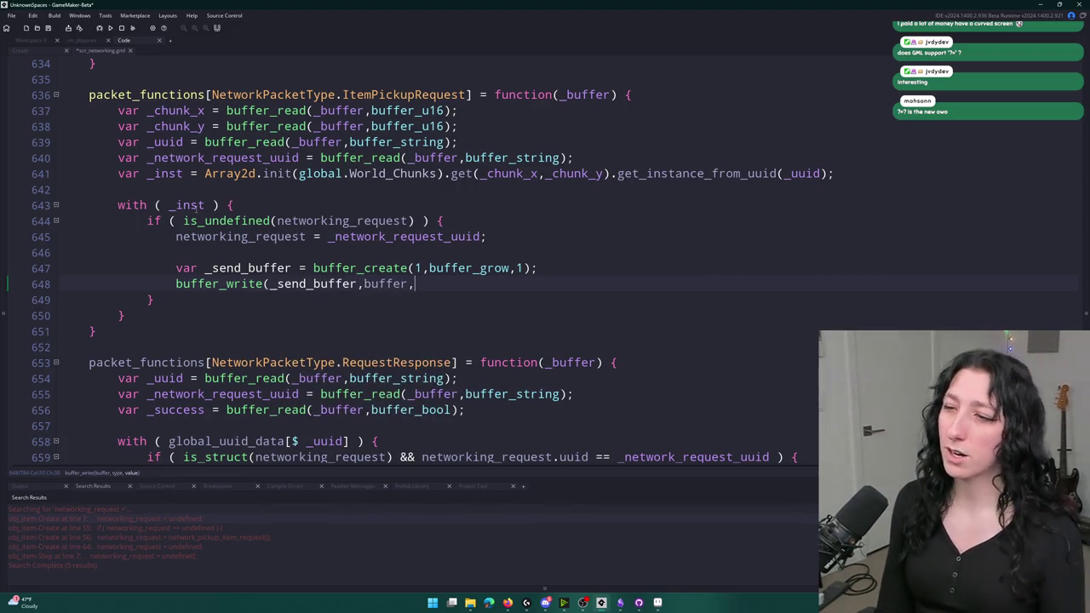
key(BackSpace)
key(BackSpace)
key(BackSpace)
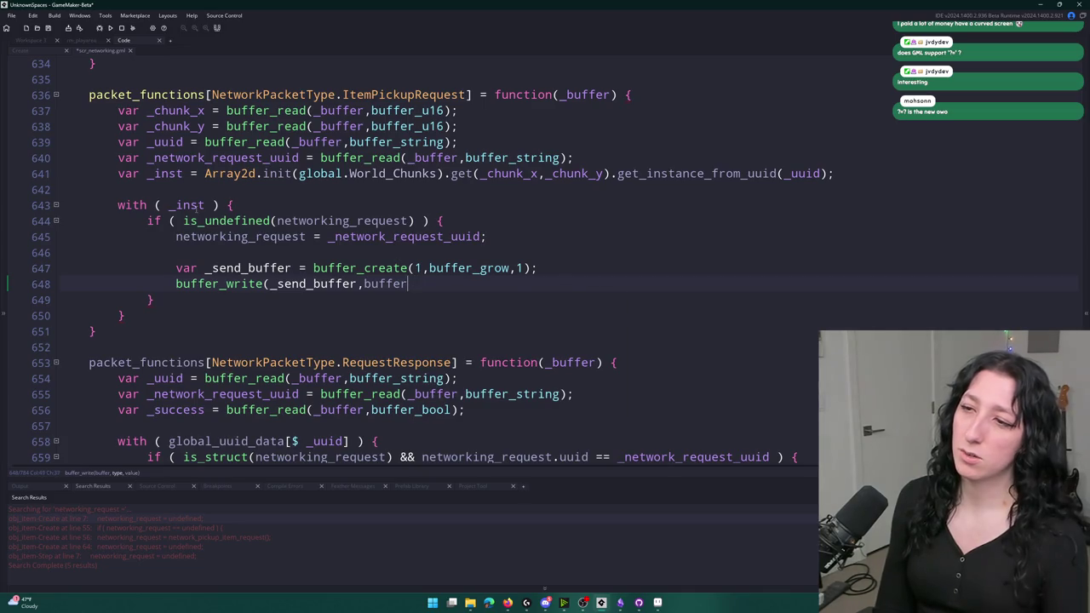
text(_u8,i)
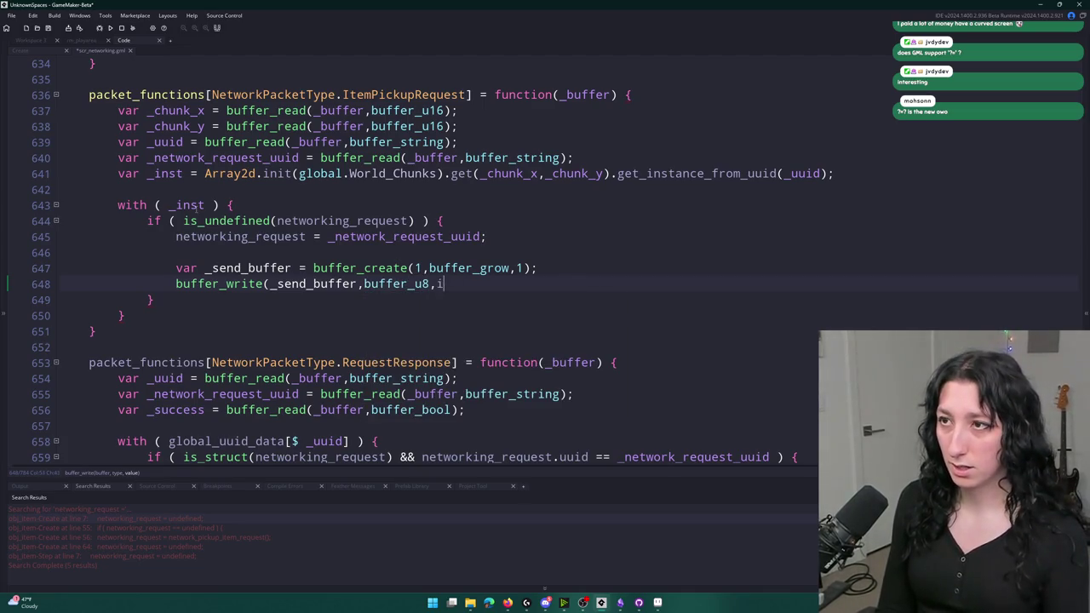
key(BackSpace)
text(NetworkPacketT)
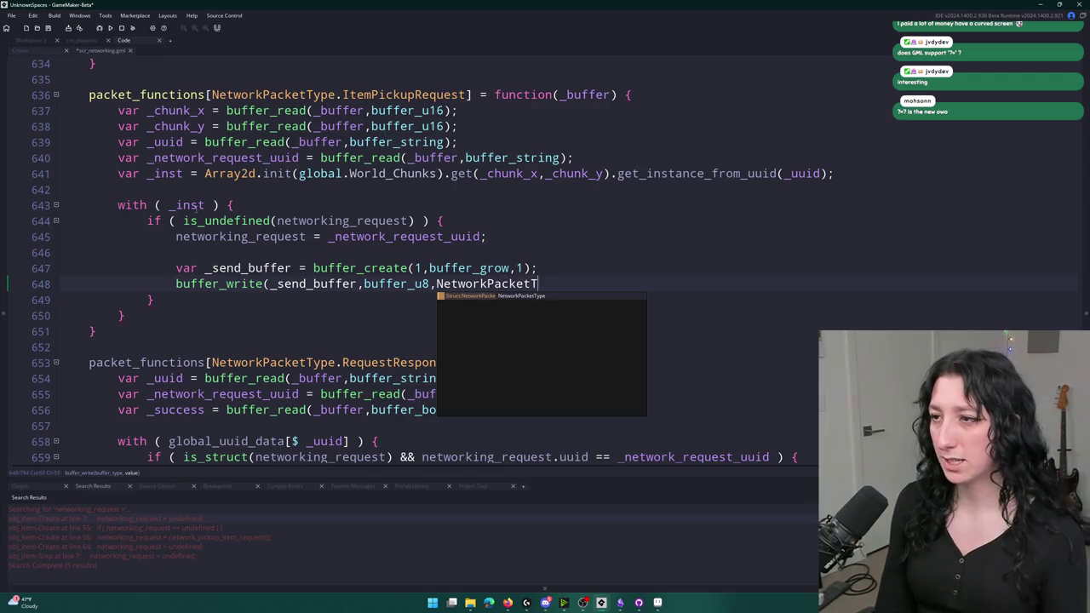
text(ype.Item)
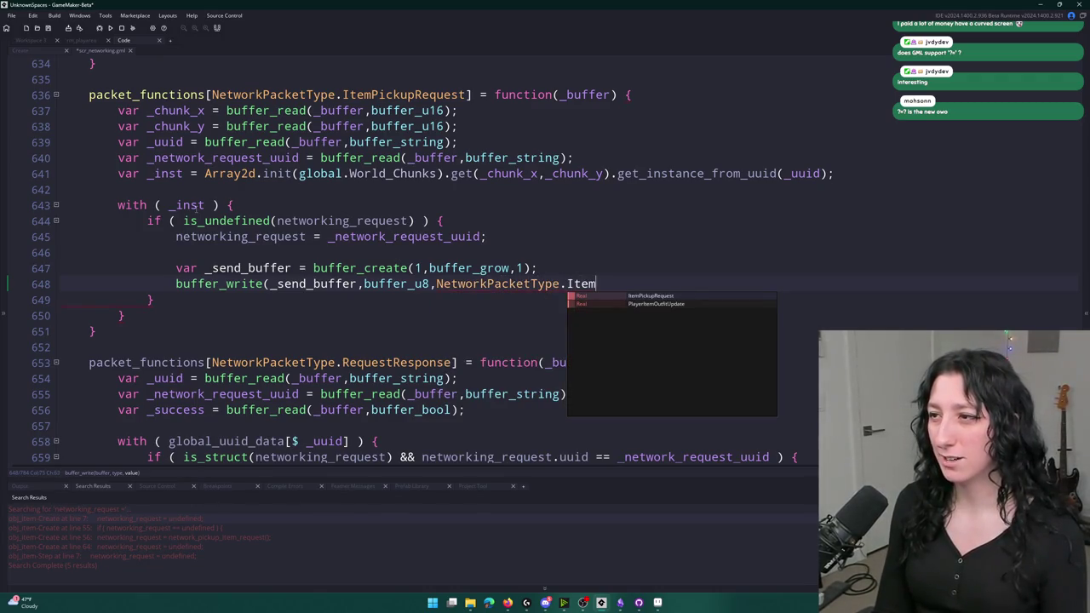
key(Return)
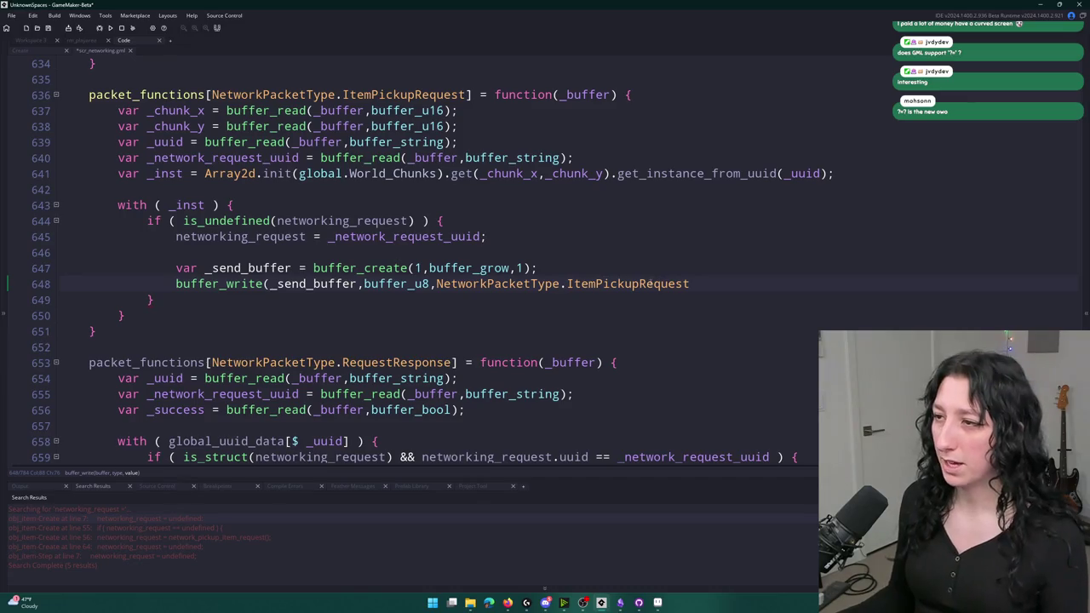
key(BackSpace)
key(BackSpace)
key(BackSpace)
text(s)
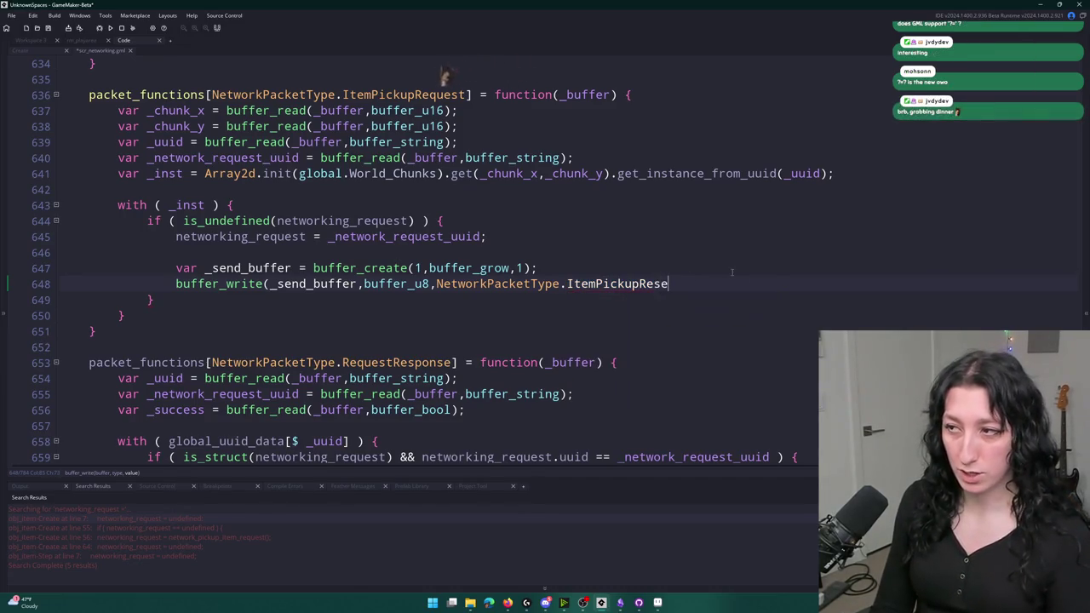
text(ponse)
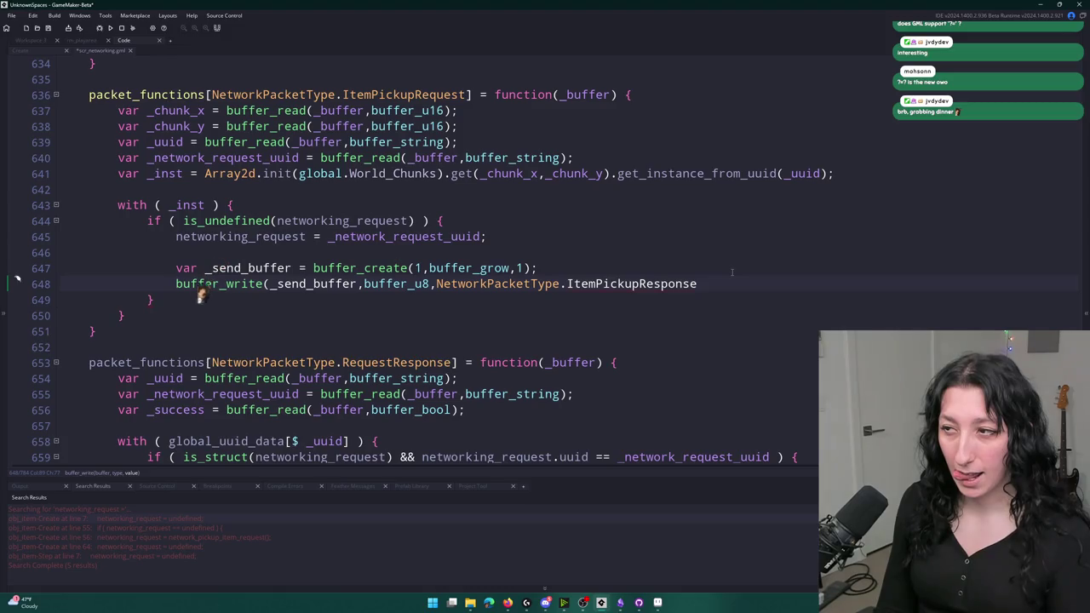
text();)
- Replace RequestResponse in the next handler's header with ItemPickupResponse
double_click(630, 283)
key(ctrl+c)
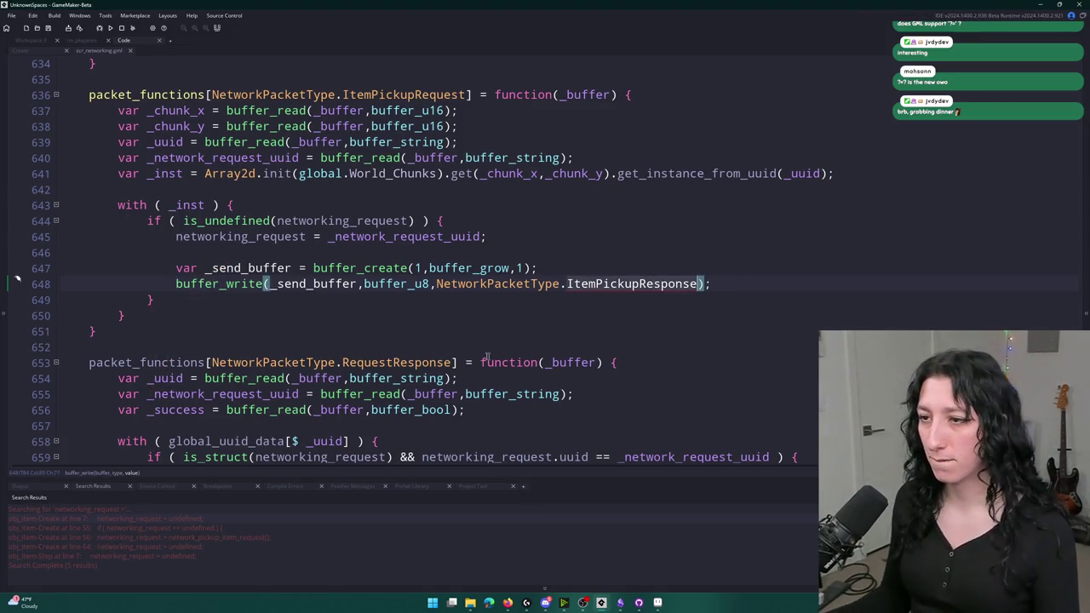
double_click(400, 362)
key(ctrl+v)
- Go to the NetworkPacketType enum and paste ItemPickupResponse over the RequestResponse entry
middle_click(304, 364)
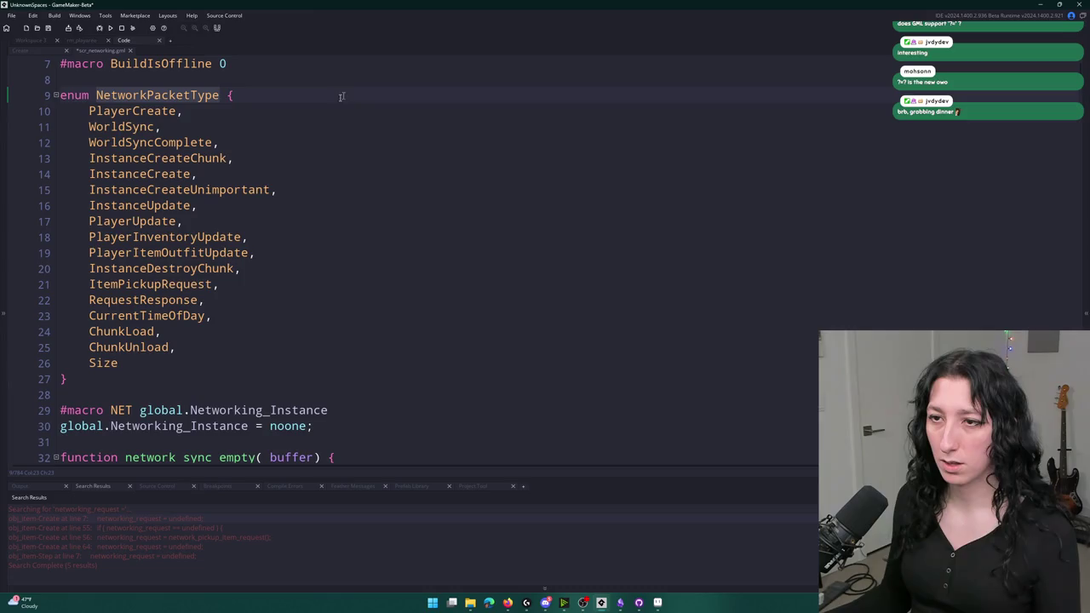
click(199, 336)
click(230, 285)
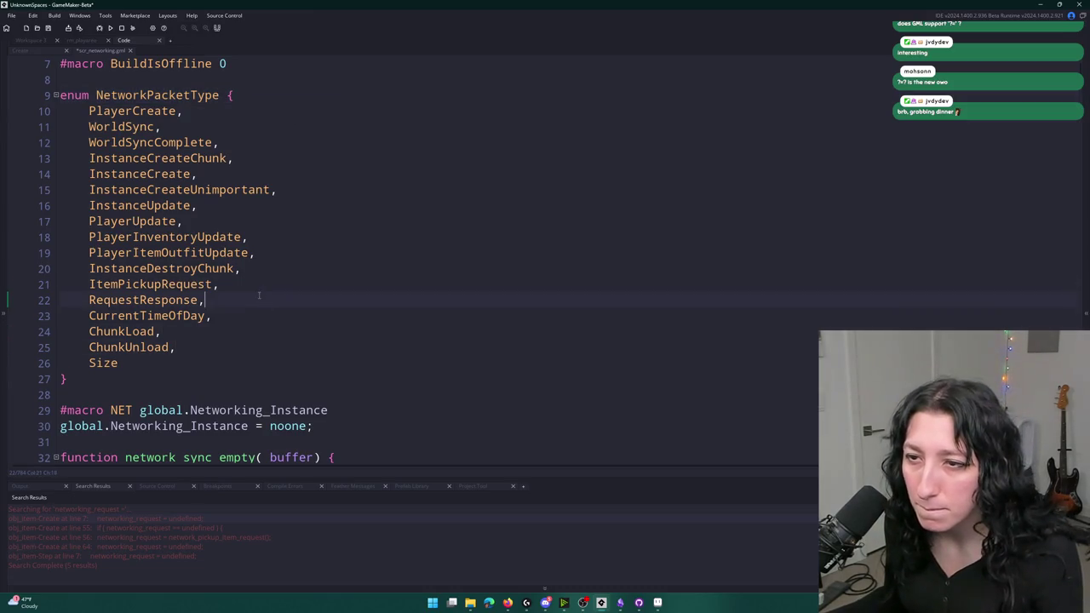
double_click(169, 300)
key(ctrl+v)
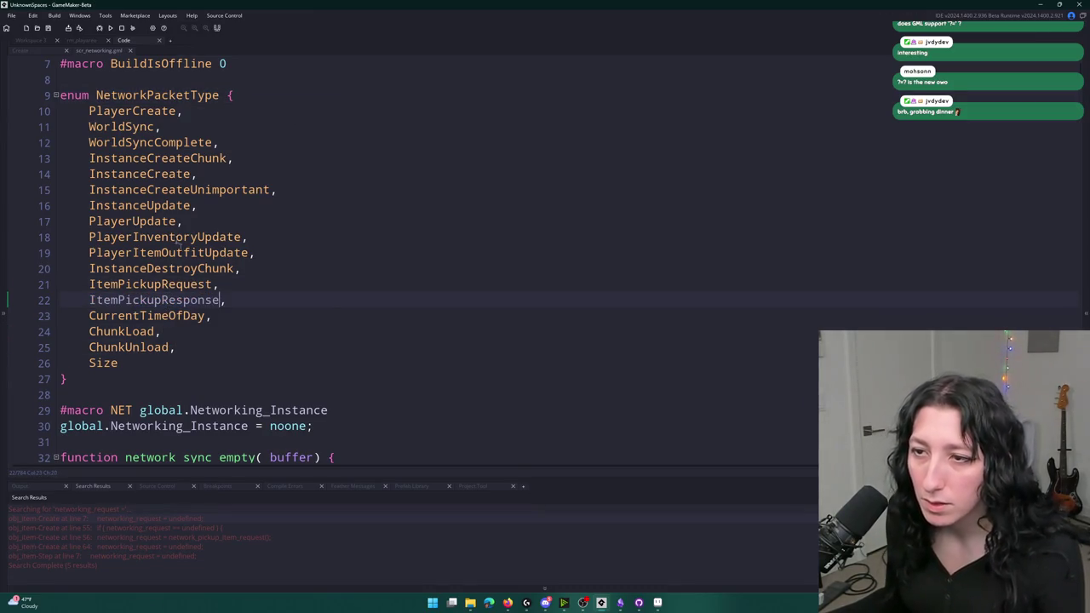
- Check the obj_item Create code, confirm the enum rename, and search for ItemPickupResponse uses
click(51, 51)
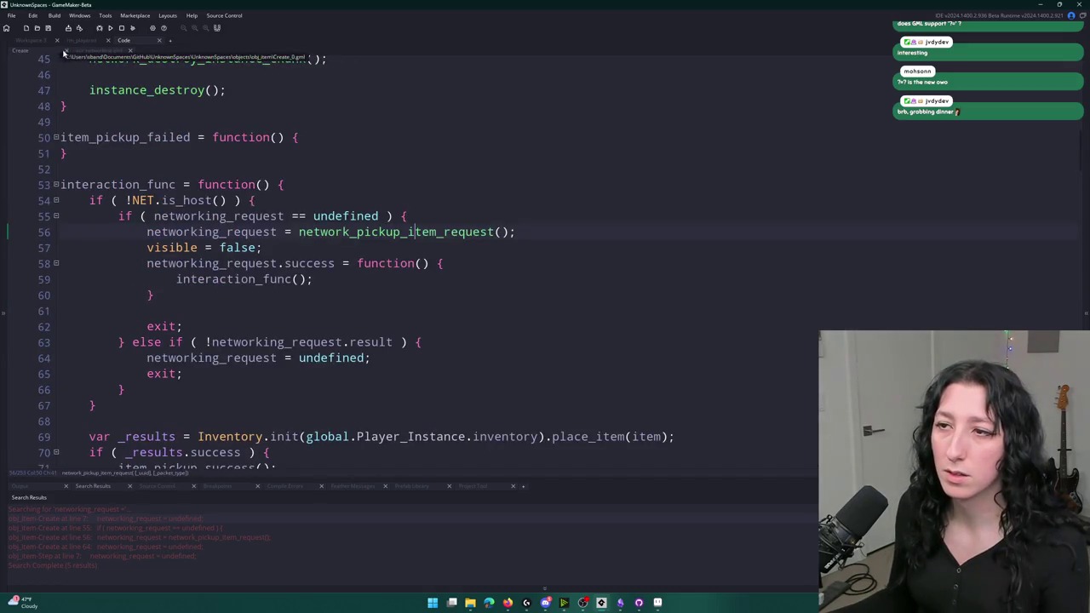
click(87, 52)
key(ctrl+z)
key(ctrl+y)
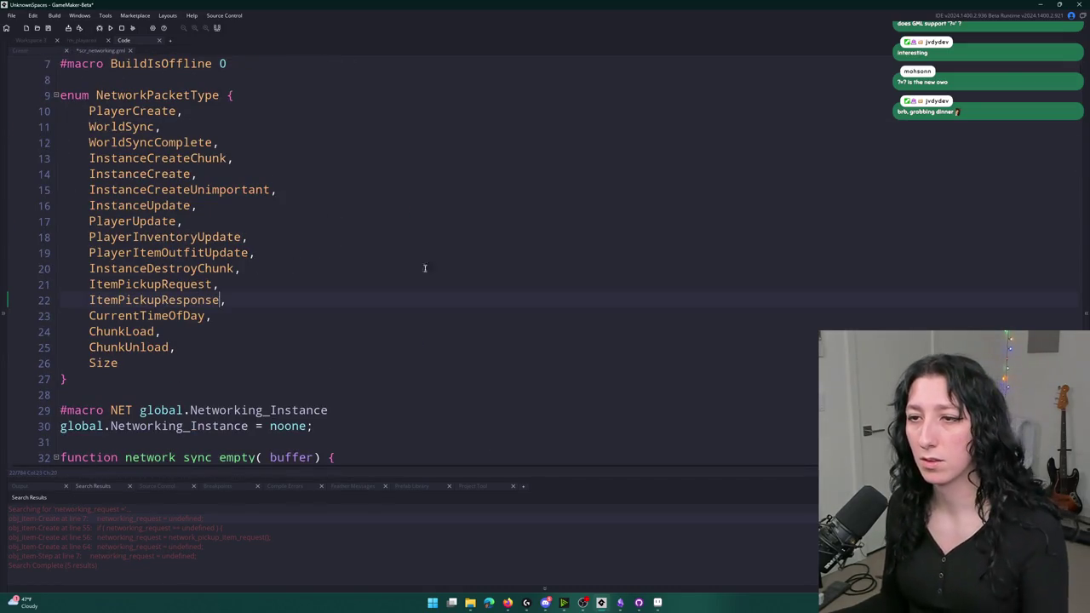
key(ctrl+f)
key(Return)
click(715, 95)
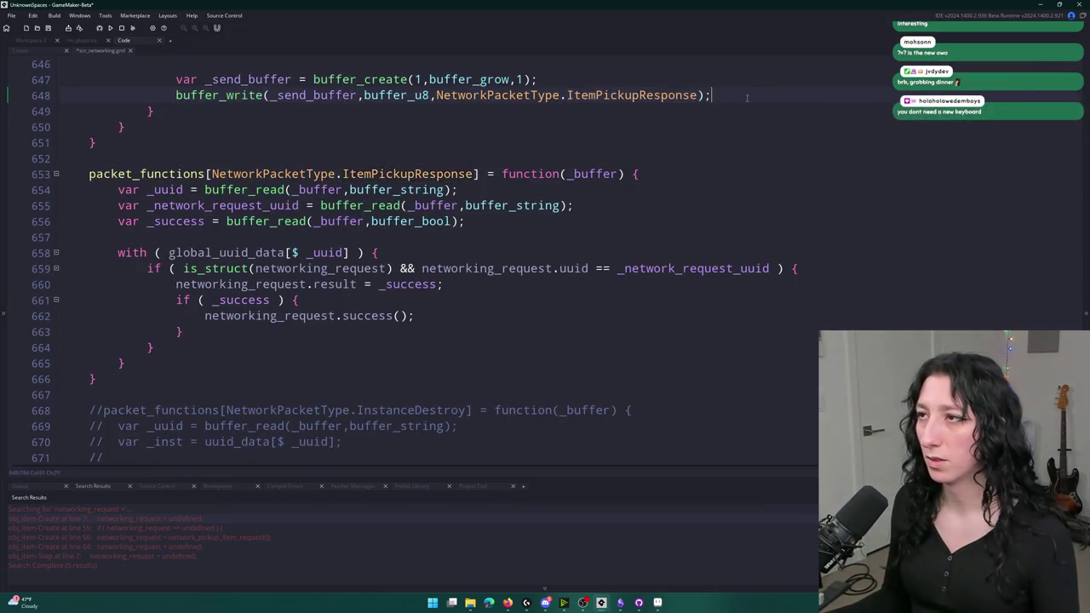
scroll(538, 287, up, 2)
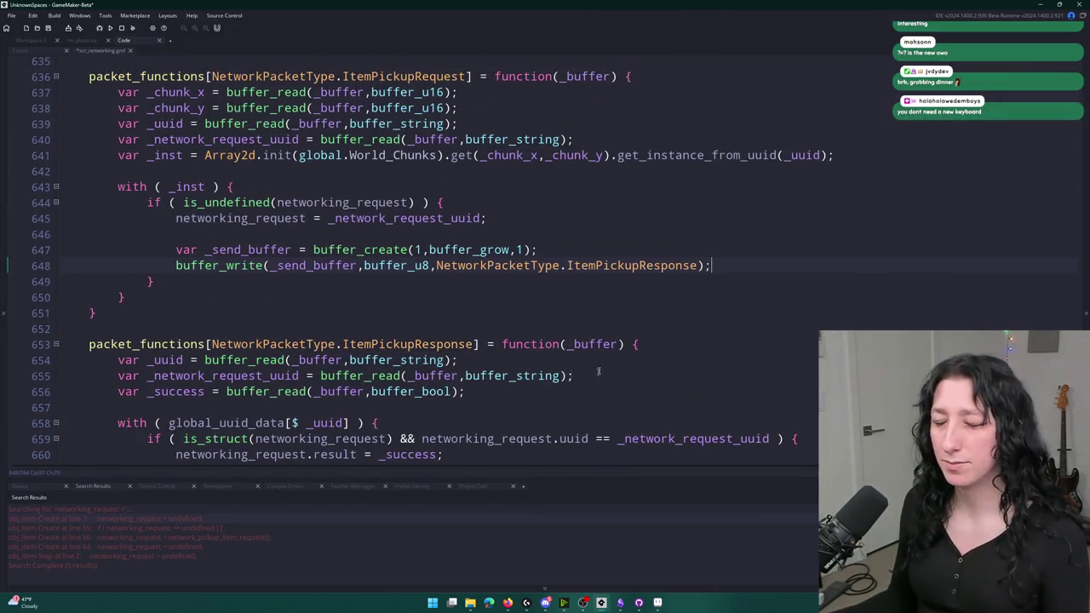
scroll(588, 377, down, 1)
scroll(109, 291, down, 1)
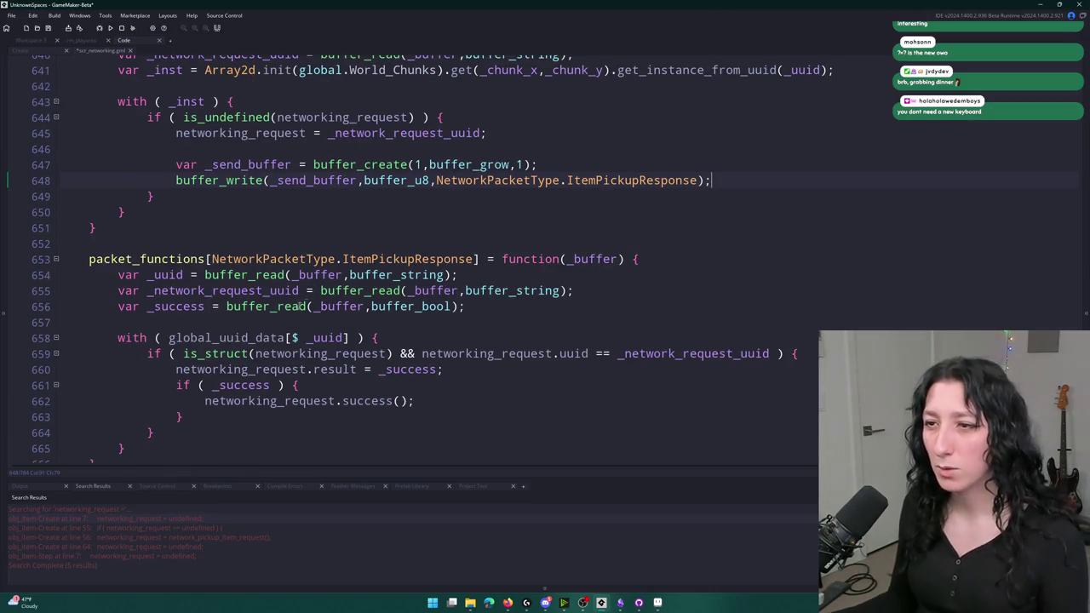
double_click(150, 307)
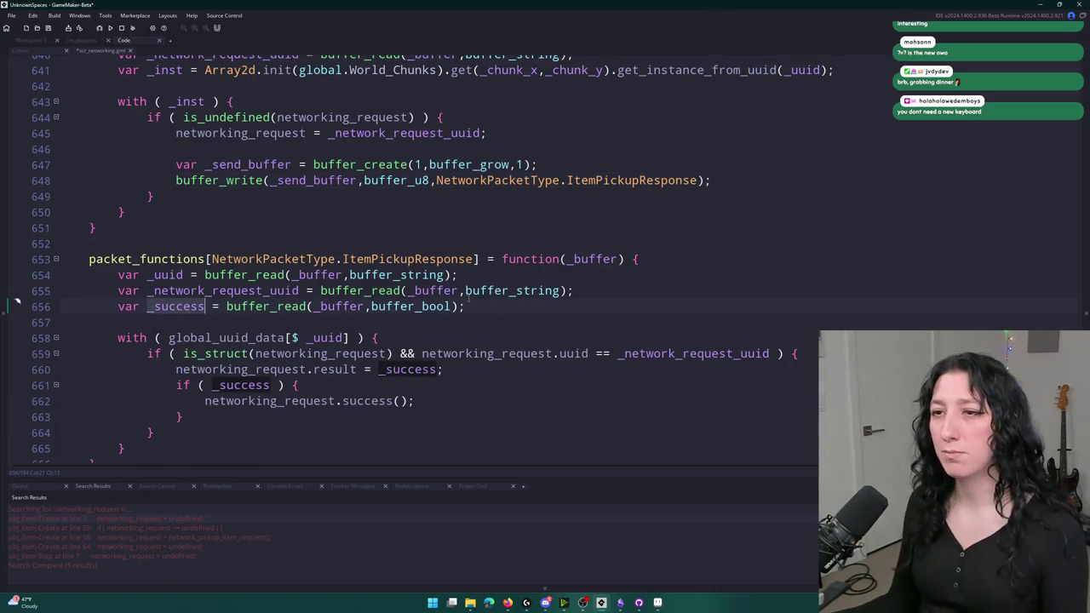
click(13, 274)
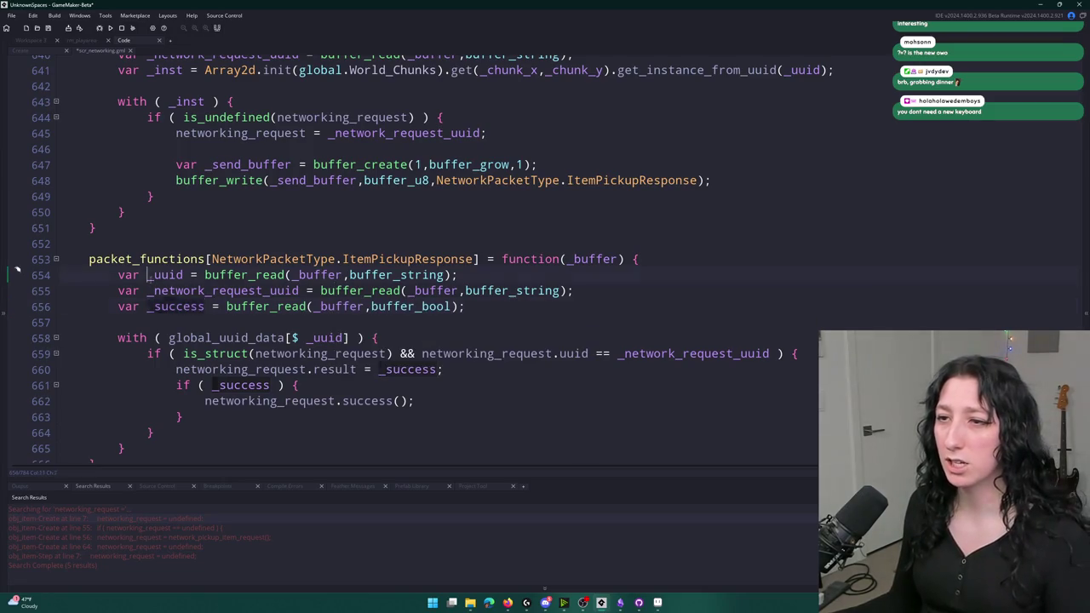
click(632, 295)
scroll(630, 293, up, 2)
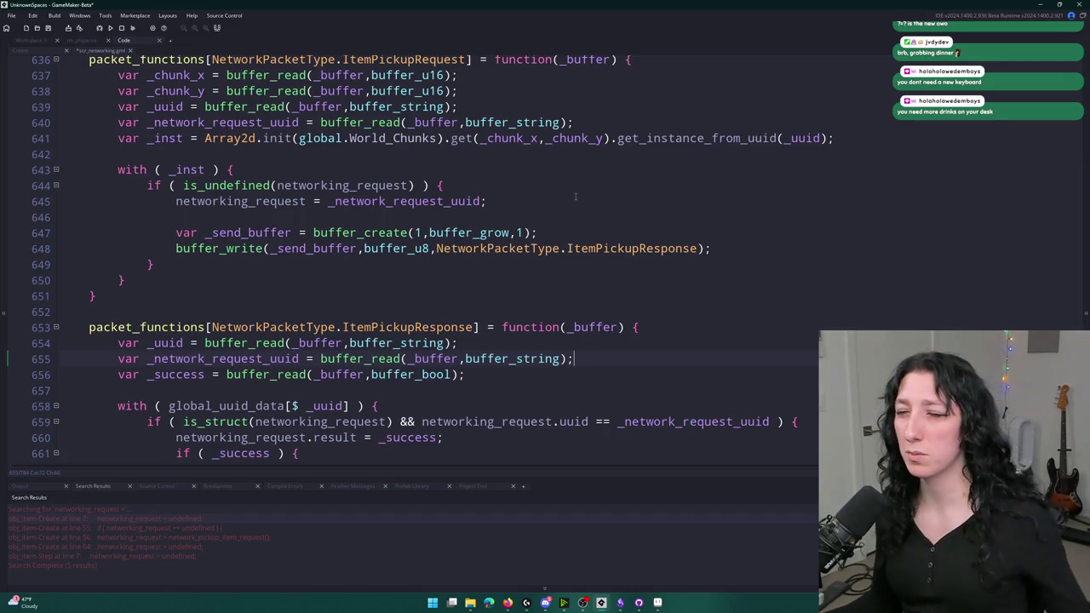
scroll(561, 187, down, 1)
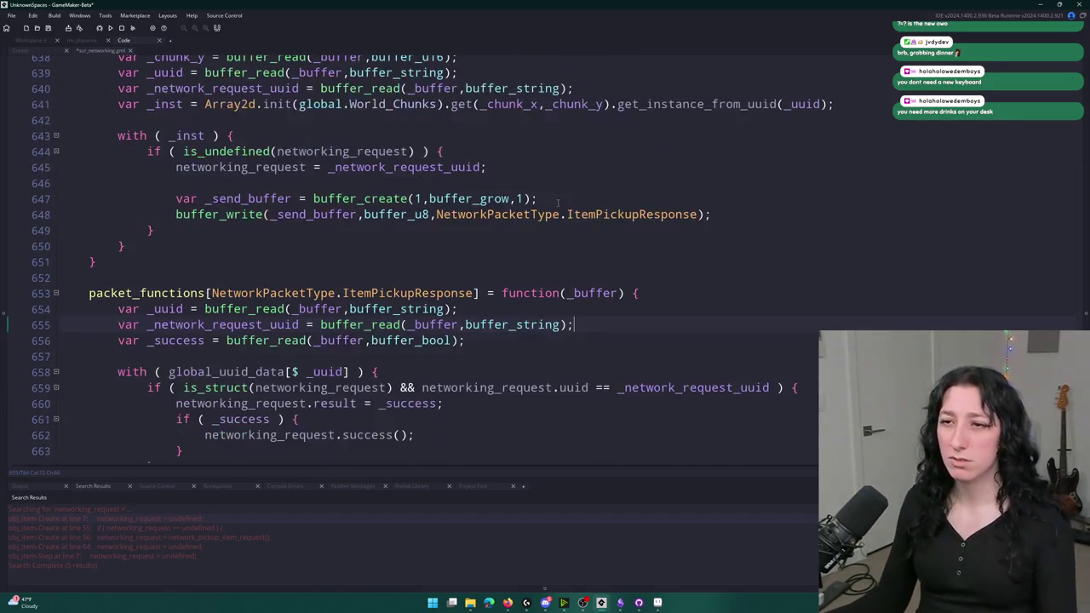
scroll(433, 286, up, 4)
- Delete the var _network_request_uuid = buffer_read line below the _uuid read
click(505, 193)
click(679, 207)
drag(680, 207, 685, 190)
key(BackSpace)
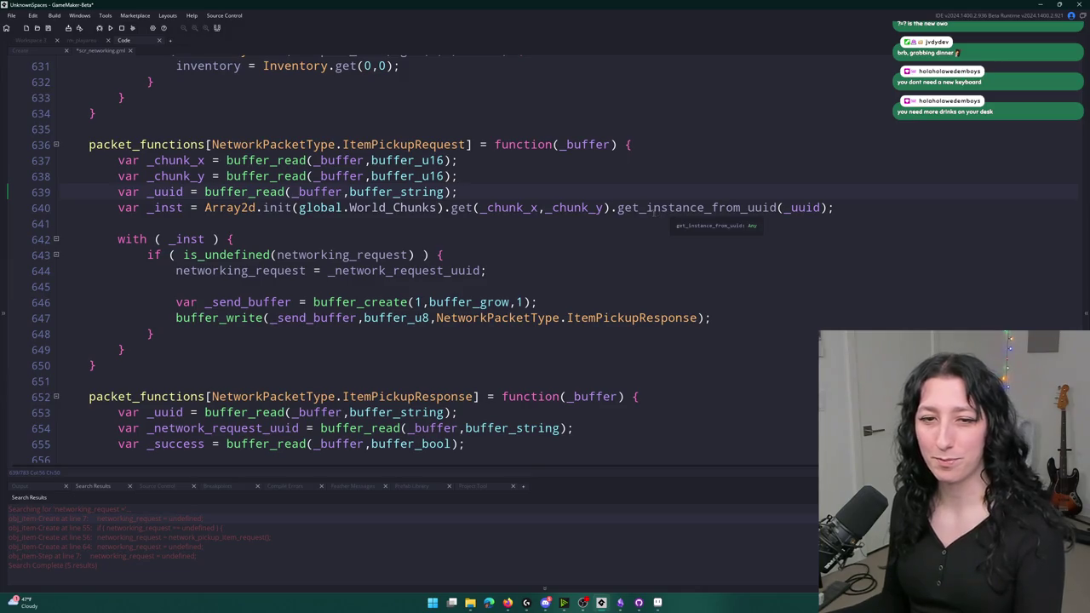
scroll(653, 213, down, 1)
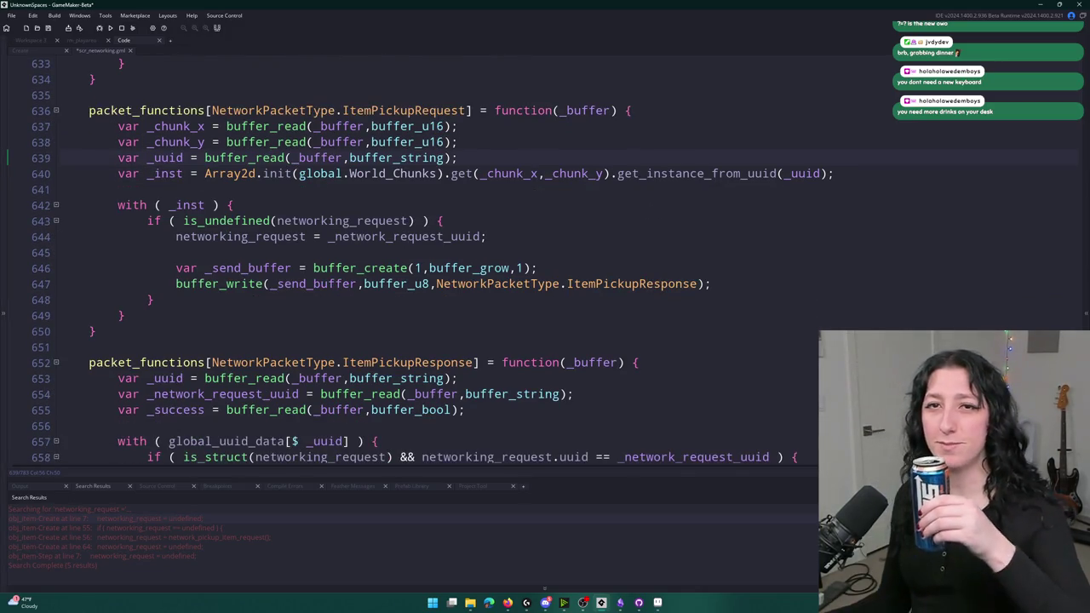
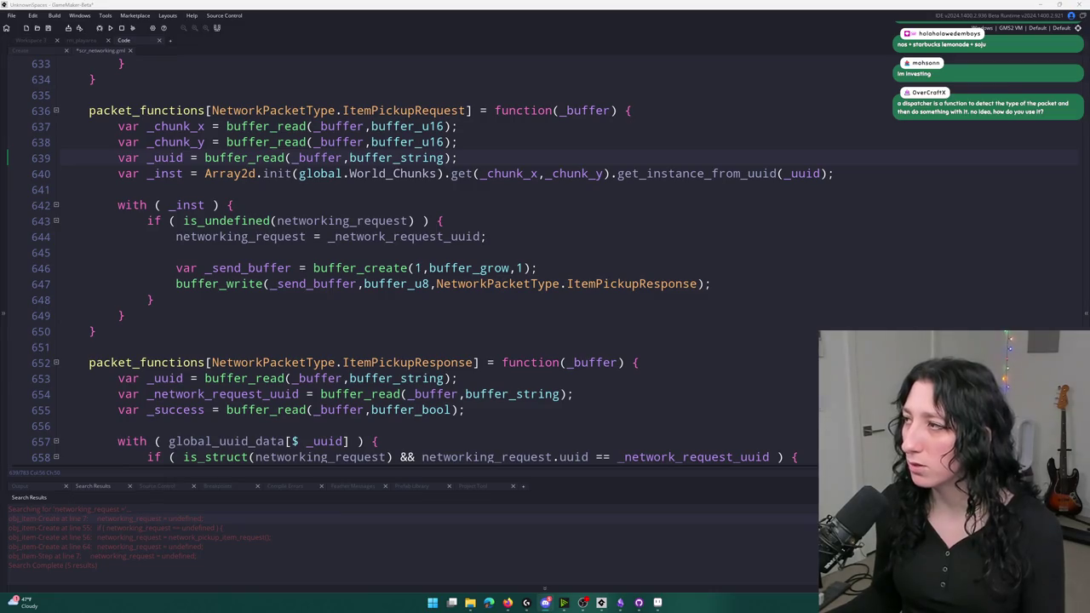
- In Discord, view the #welcome channel, then scroll through the #roles role-reaction messages
key(alt+Tab)
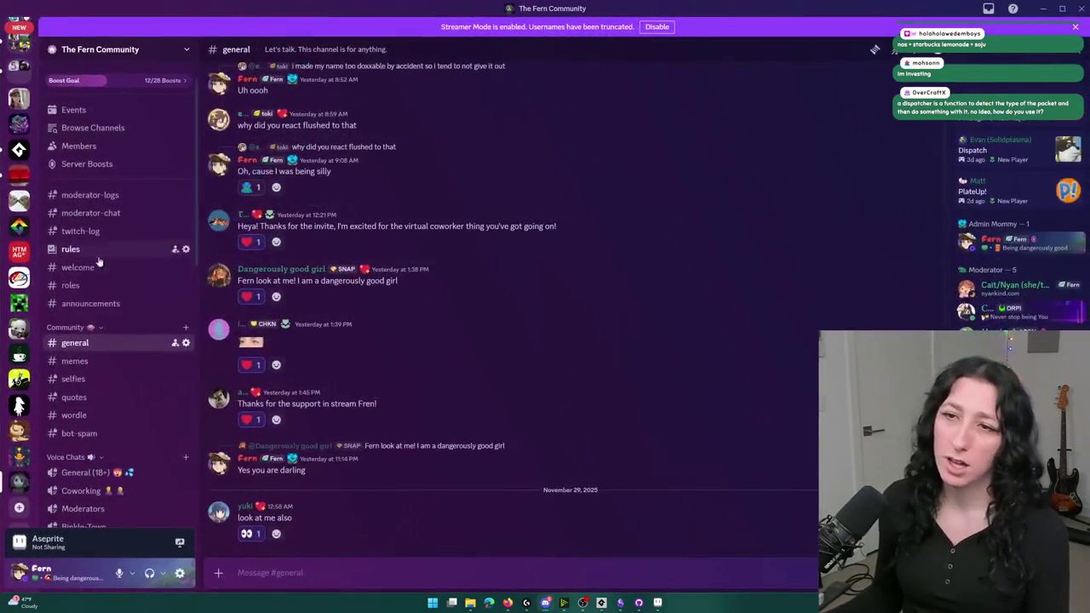
click(97, 269)
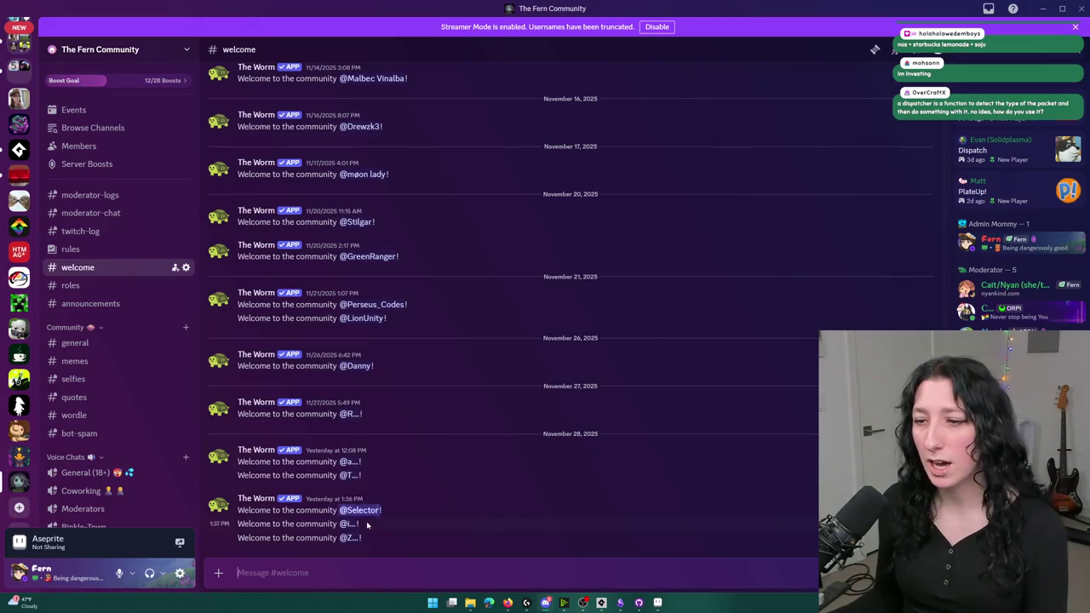
click(116, 288)
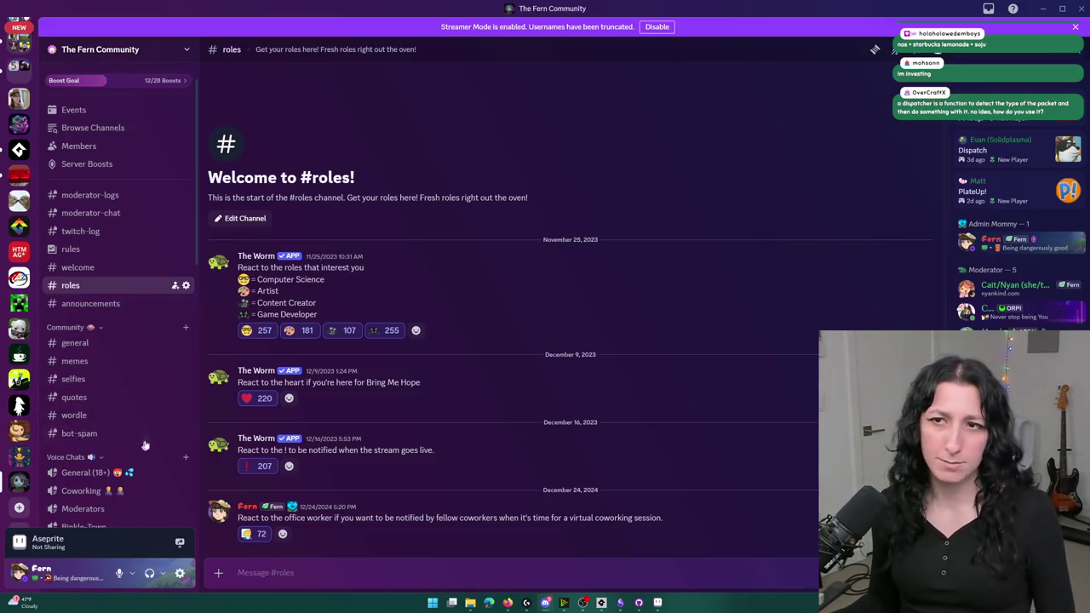
scroll(133, 418, down, 3)
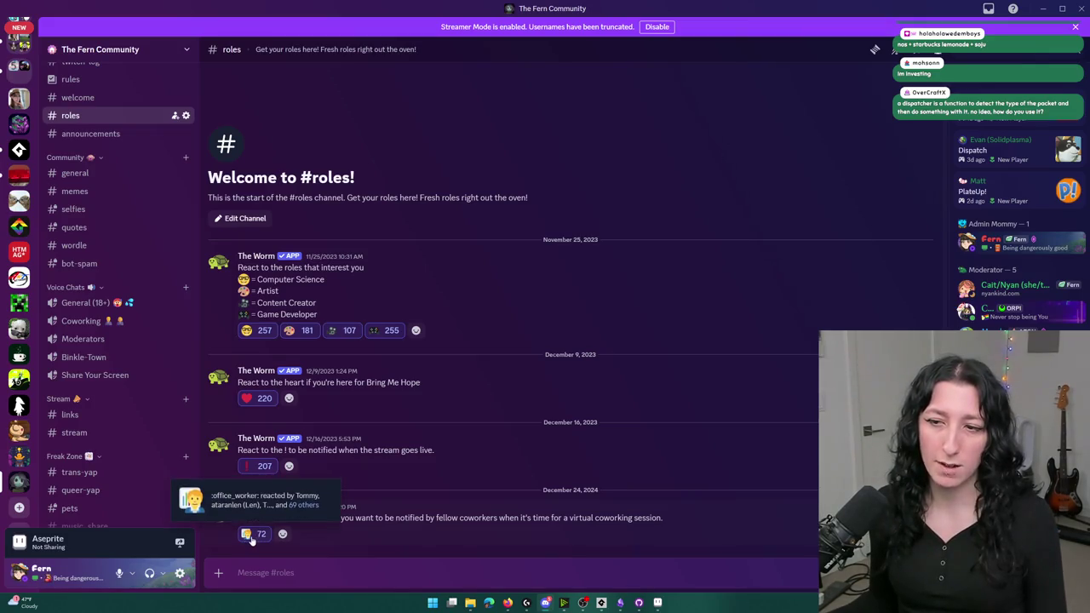
scroll(130, 399, down, 3)
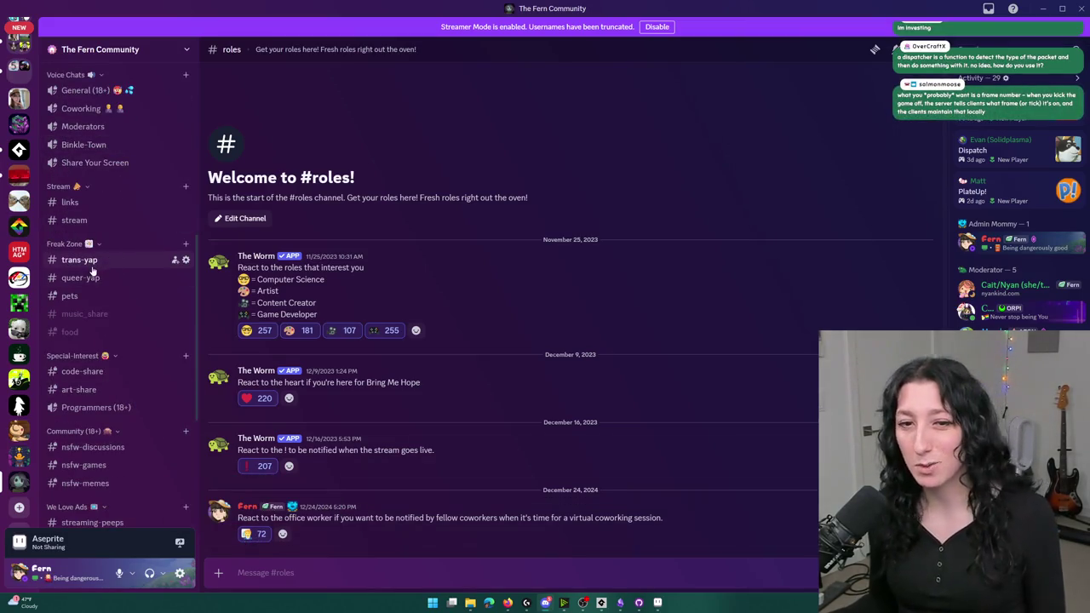
key(alt+Tab)
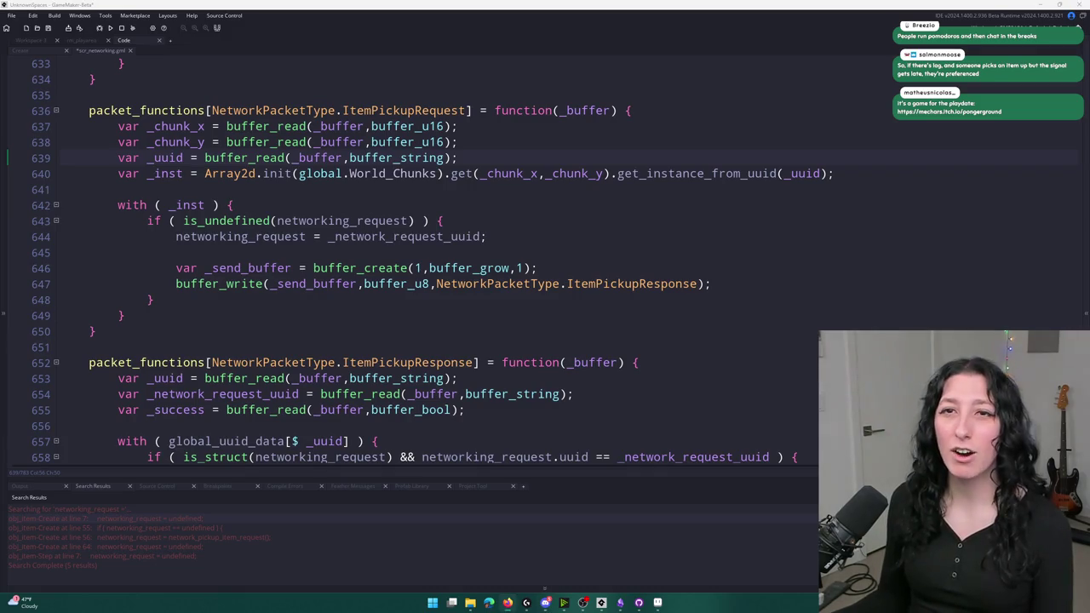
key(alt+Tab)
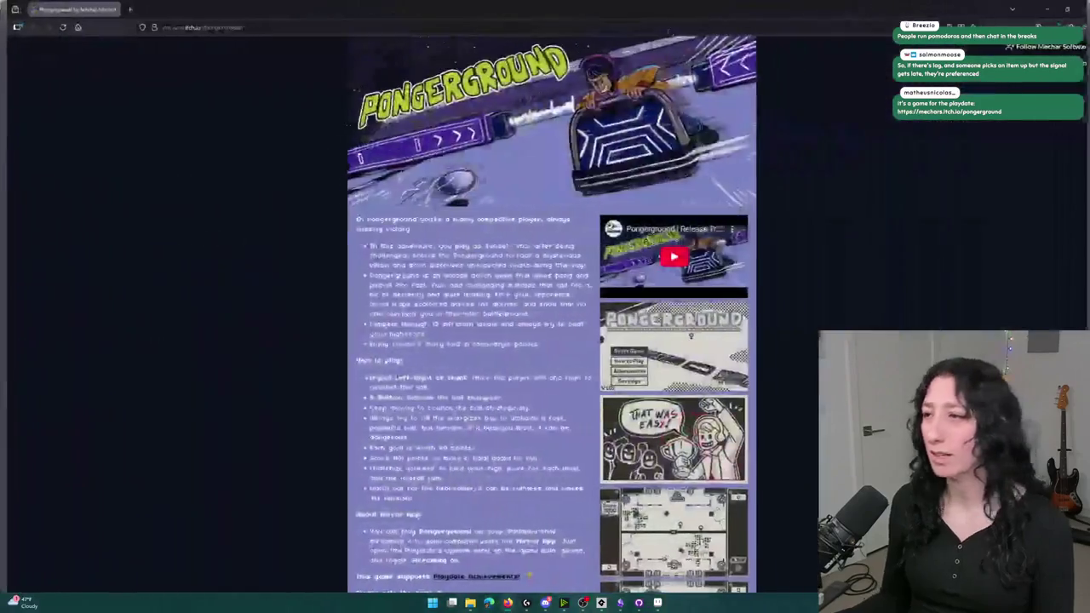
- Browse through the Pongerground screenshots in the enlarged viewer
click(669, 255)
click(646, 297)
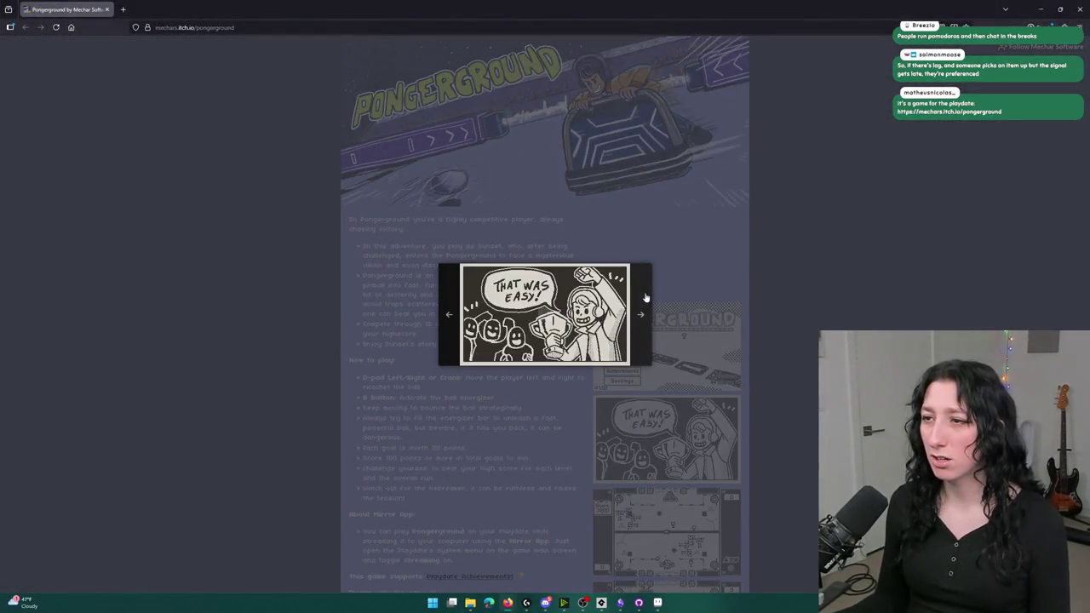
click(645, 297)
key(Escape)
- Play the release trailer full screen, toggling mute and lowering the volume
click(666, 256)
double_click(666, 255)
click(50, 599)
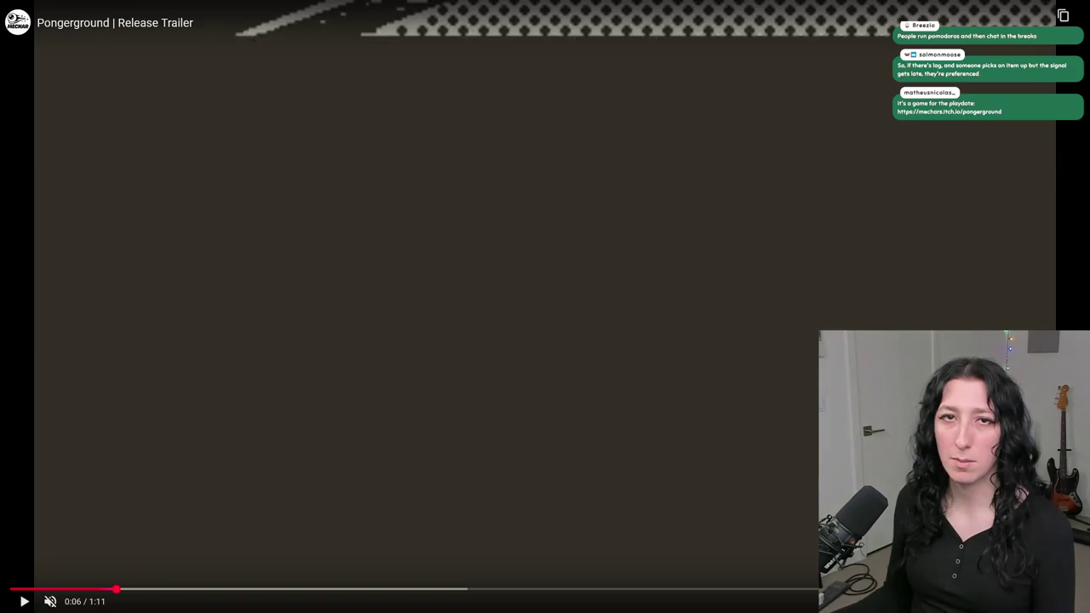
click(24, 601)
click(50, 601)
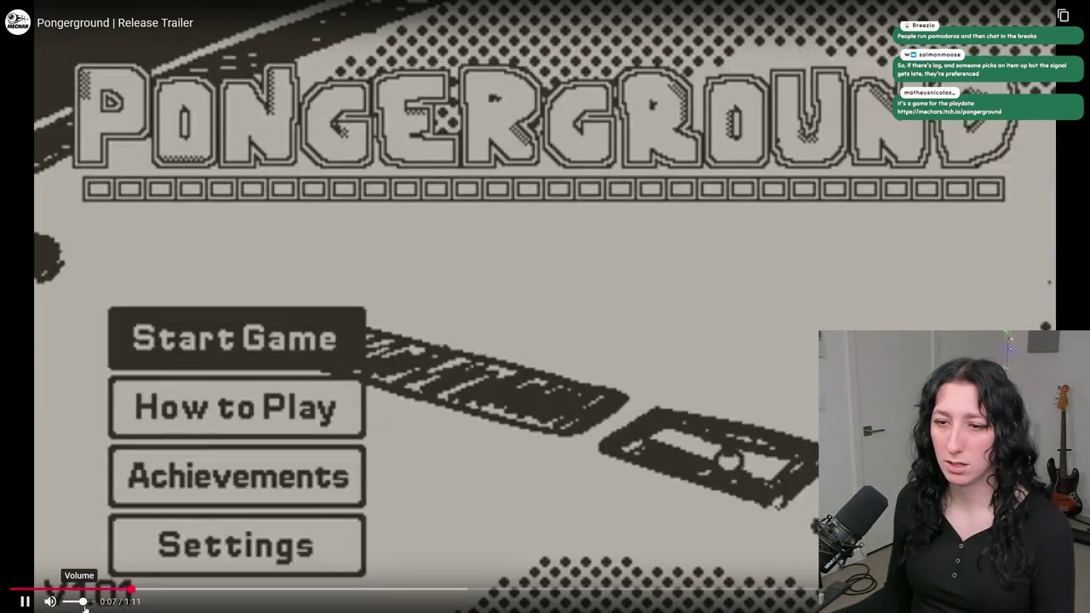
drag(82, 603, 74, 602)
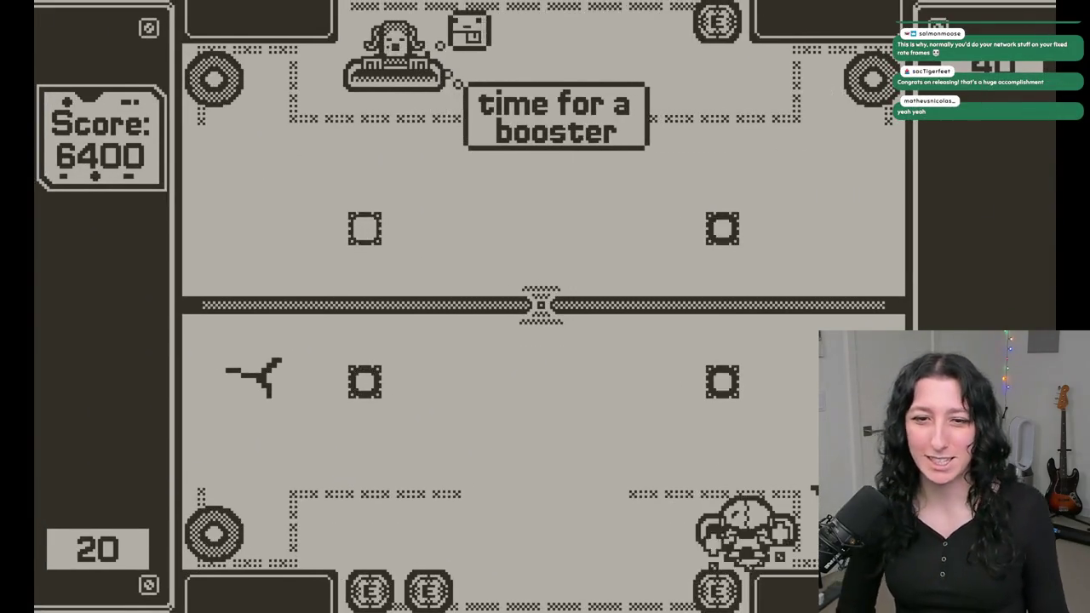
- Skip the trailer ahead to 0:44, 0:49 and about ten seconds further, then exit full screen
mouse_move(9, 171)
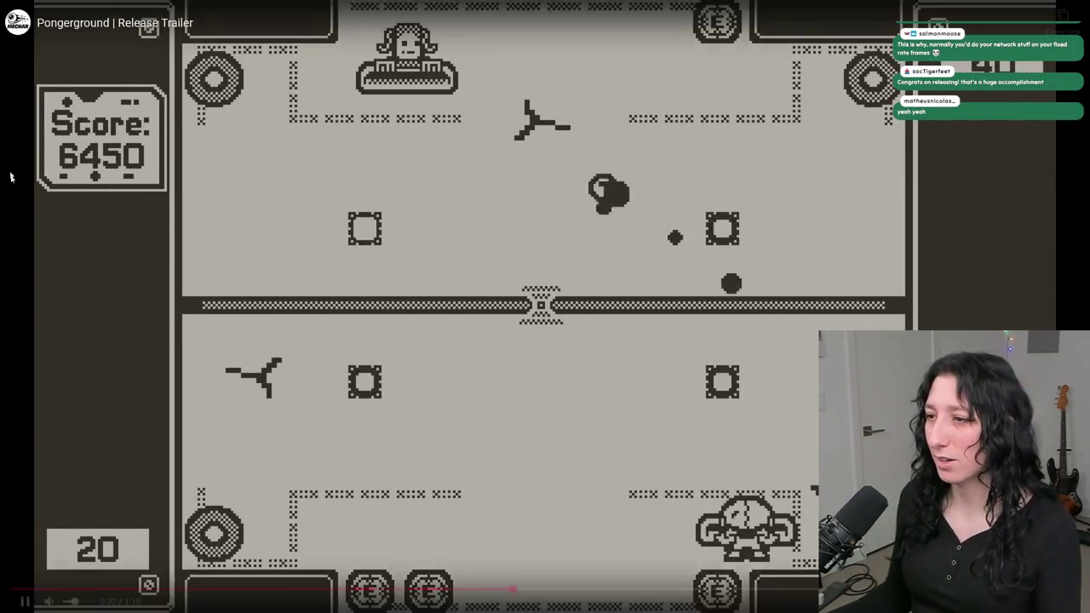
click(673, 589)
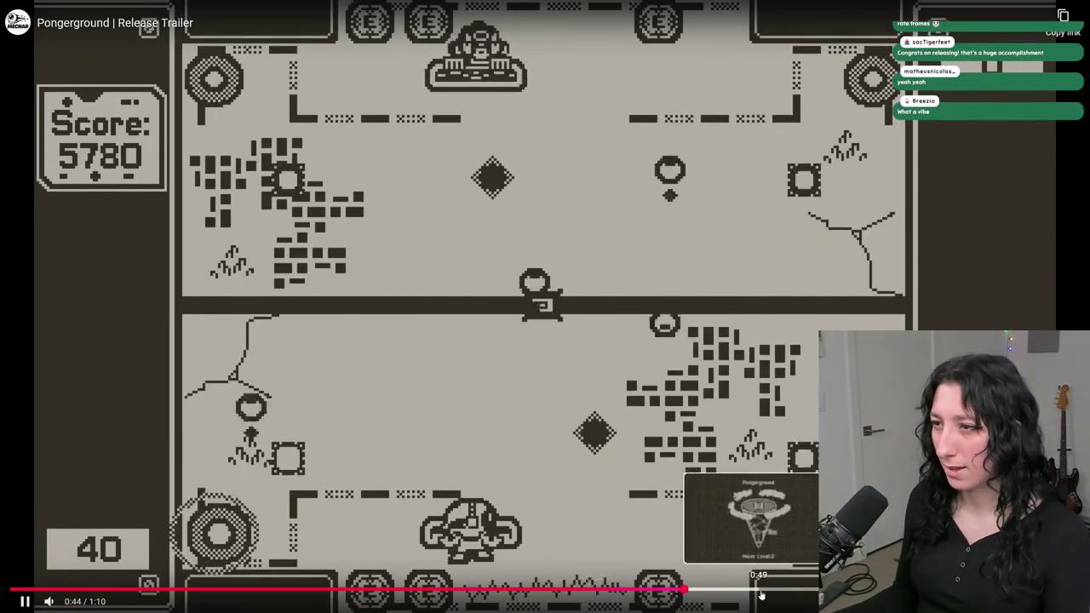
click(769, 590)
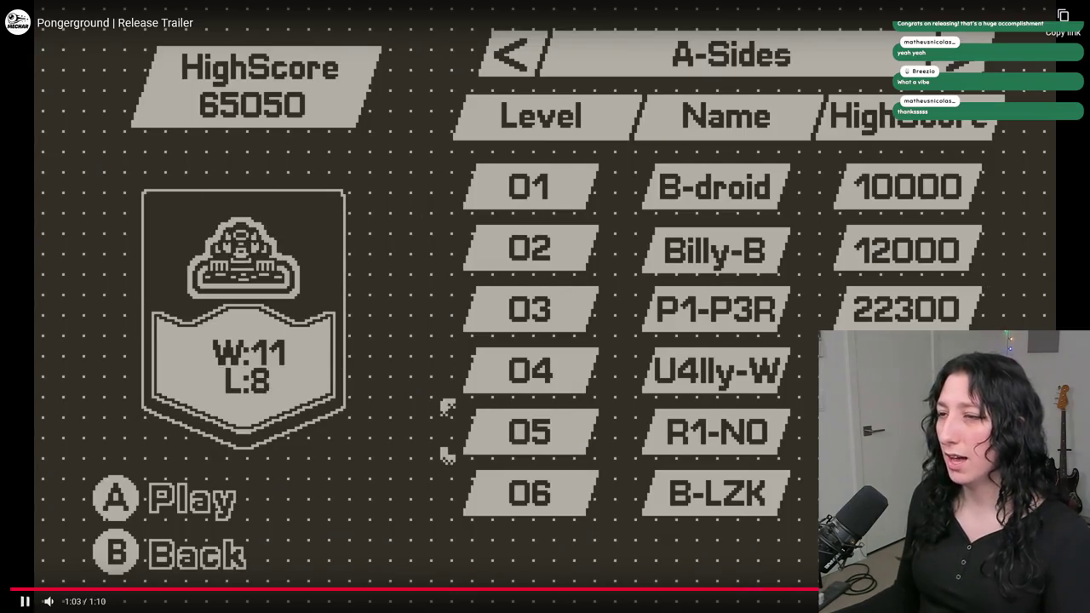
key(l)
key(Escape)
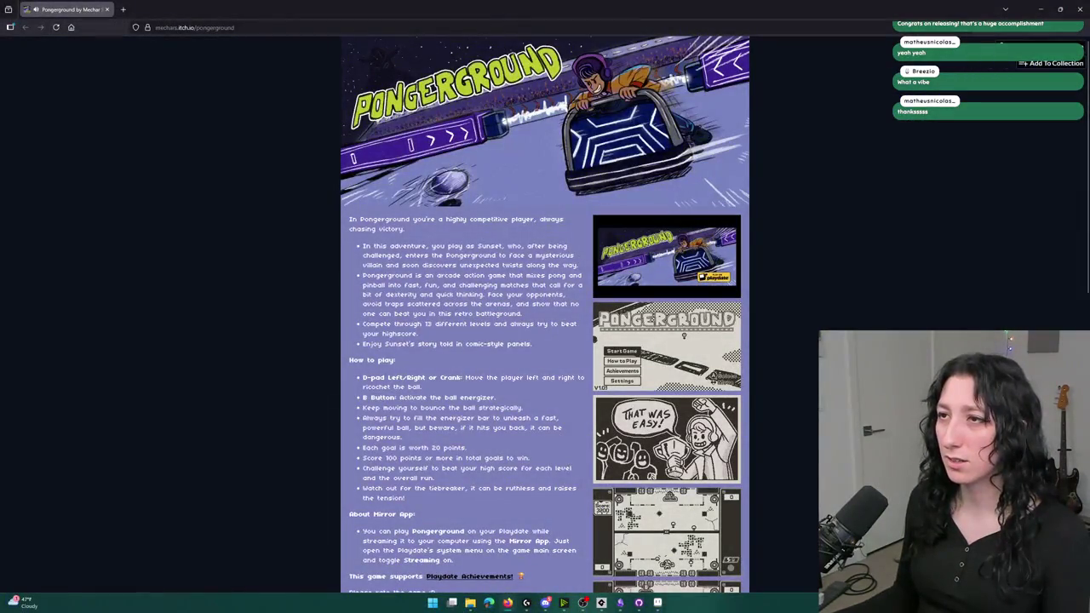
- Scroll the itch.io game page, then return to GameMaker
scroll(466, 211, down, 5)
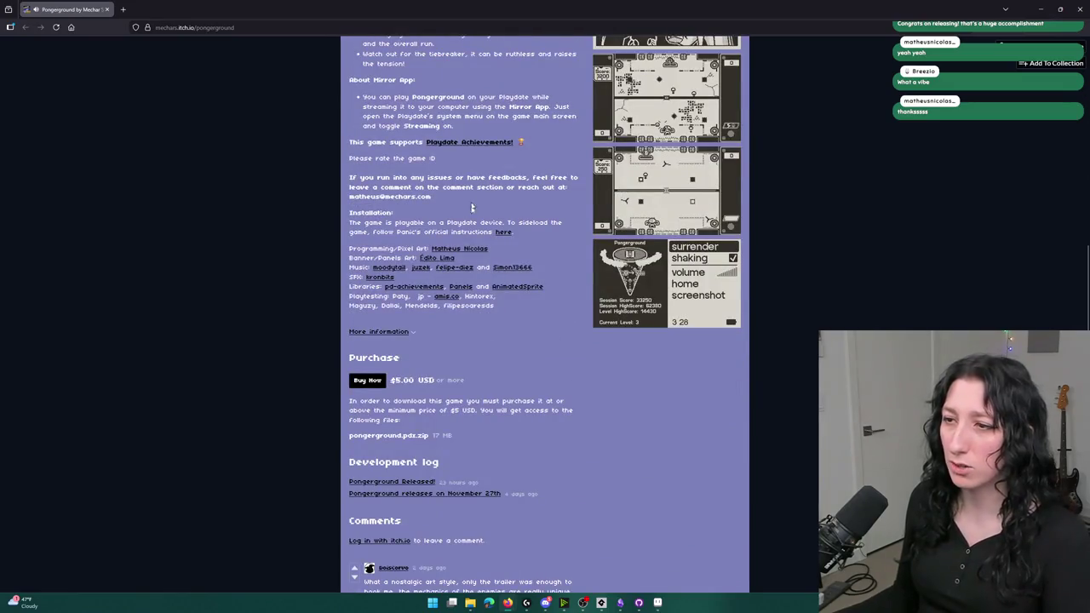
scroll(467, 315, down, 2)
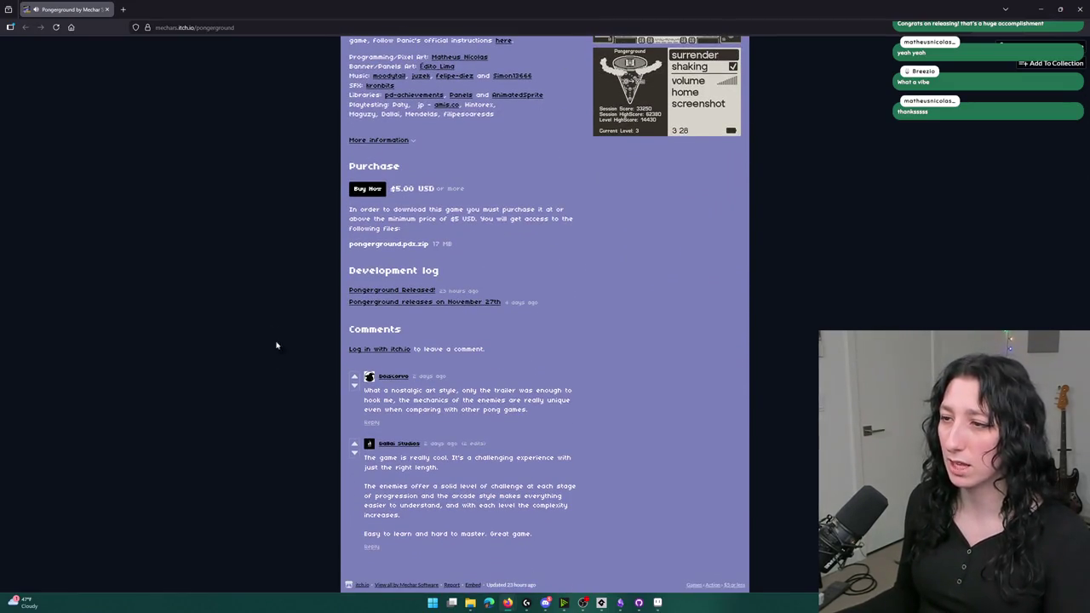
scroll(277, 355, up, 10)
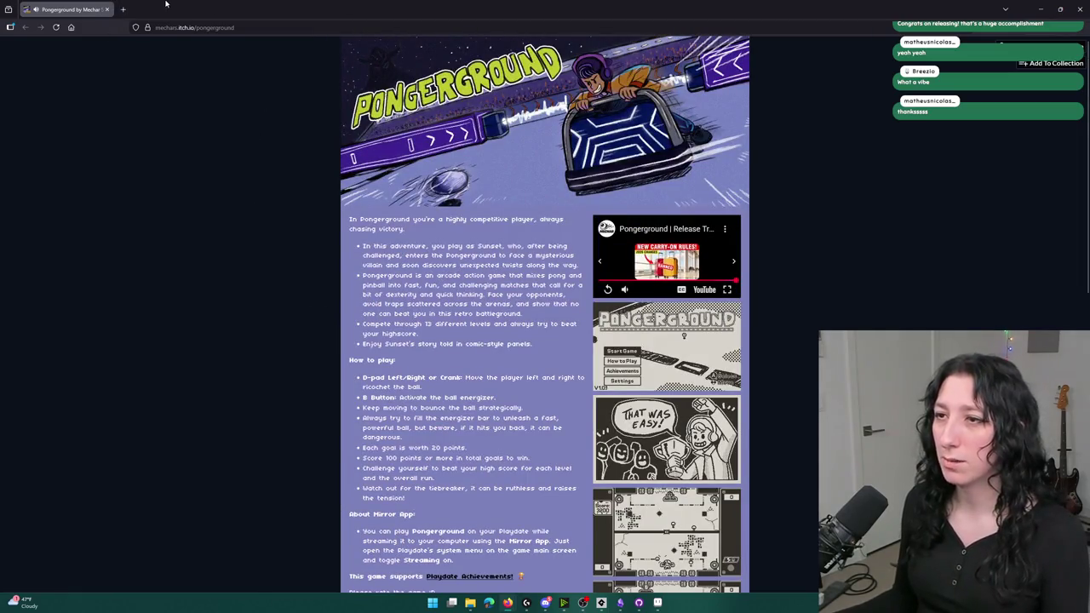
key(alt+Tab)
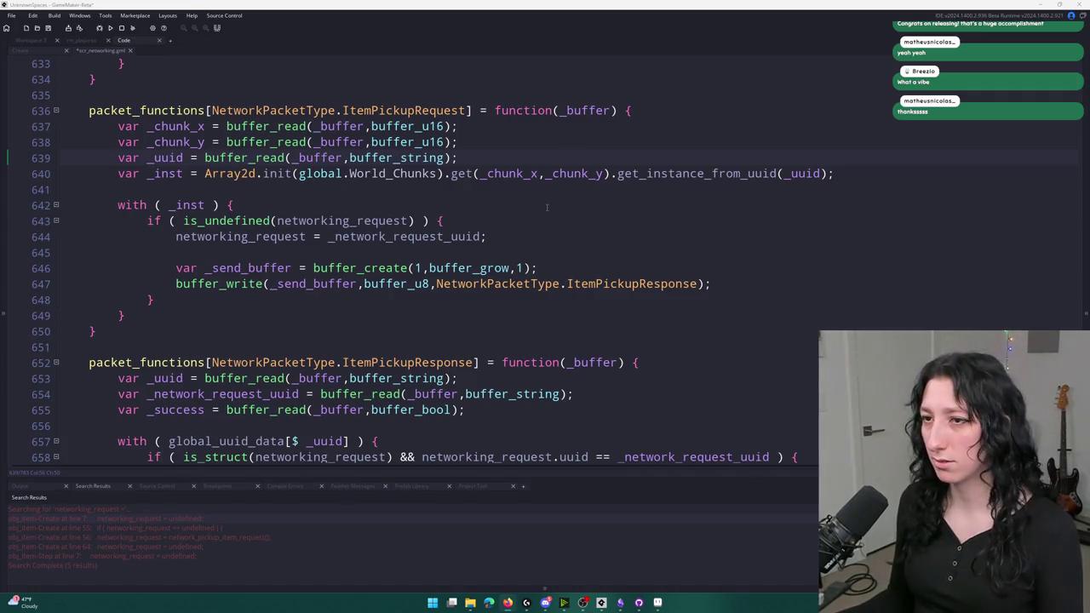
- Review handler lines 642–647 and open a new line after the ItemPickupResponse write
click(556, 223)
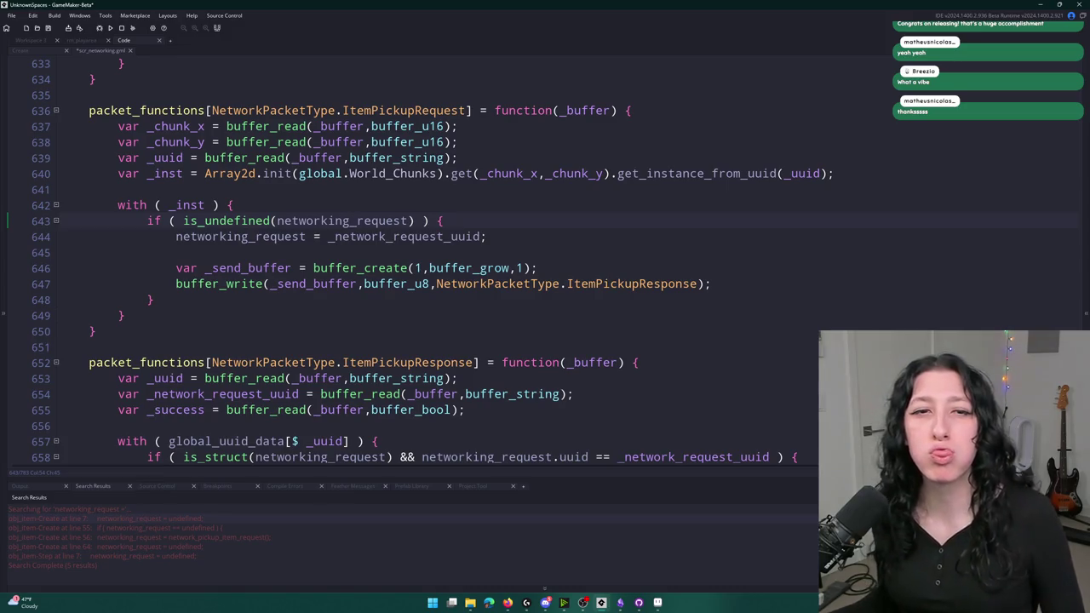
click(601, 208)
click(594, 229)
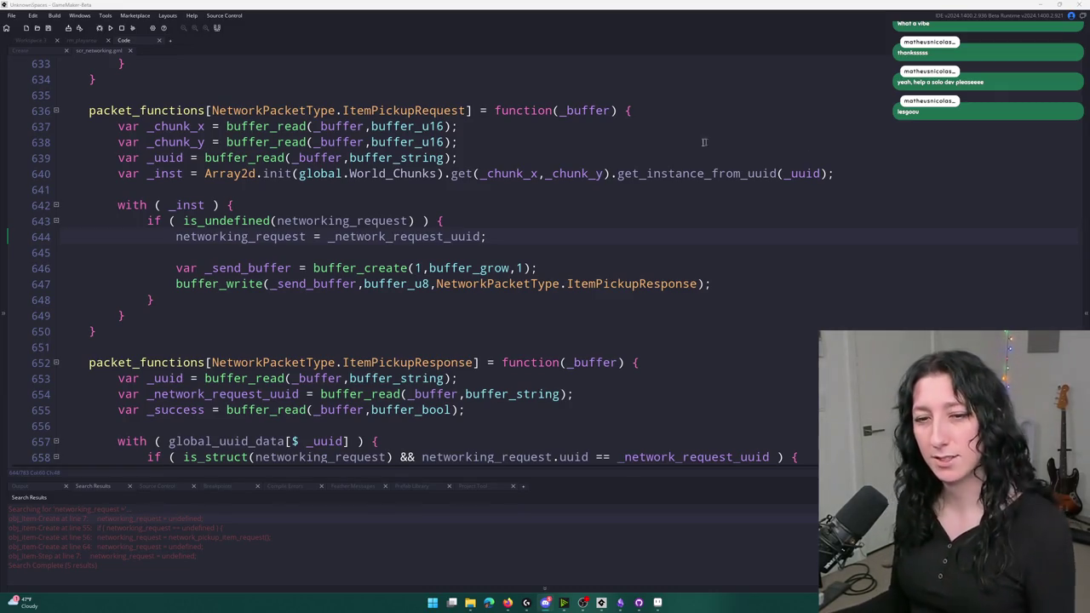
scroll(459, 249, up, 7)
scroll(460, 250, down, 8)
click(673, 233)
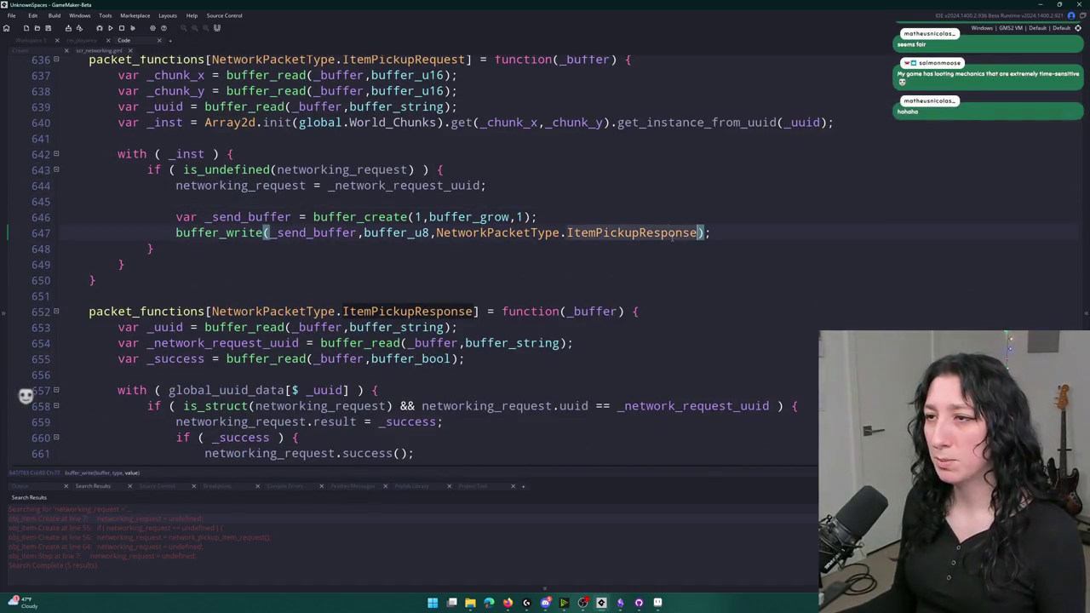
scroll(665, 244, up, 1)
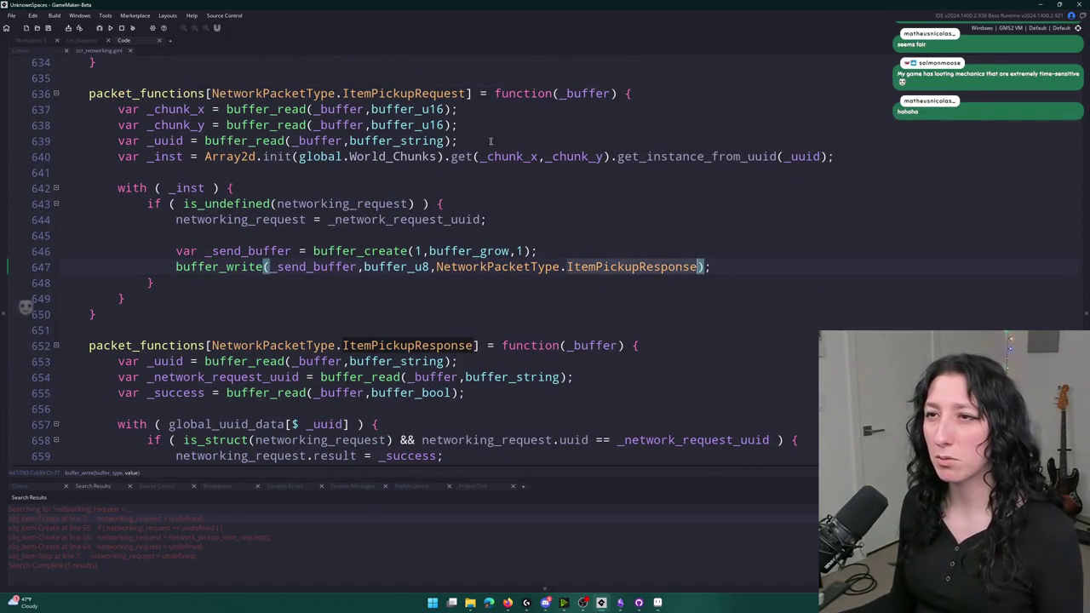
click(747, 267)
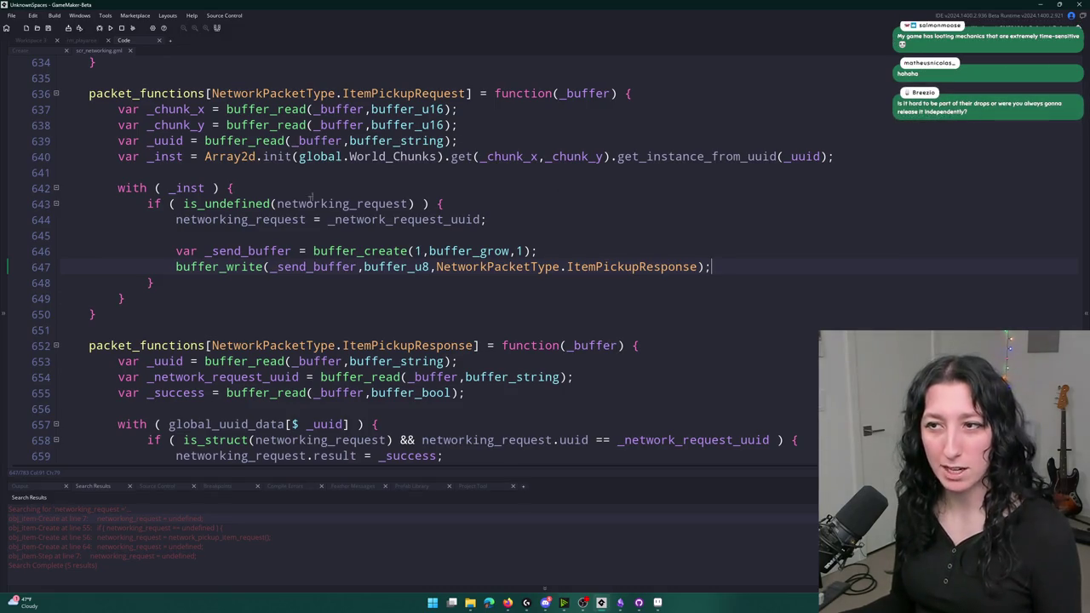
key(Return)
- Type buffer_write(_send_buffer,buffer_string,_uuid); on the new line, fixing stray typos
text(bufferk)
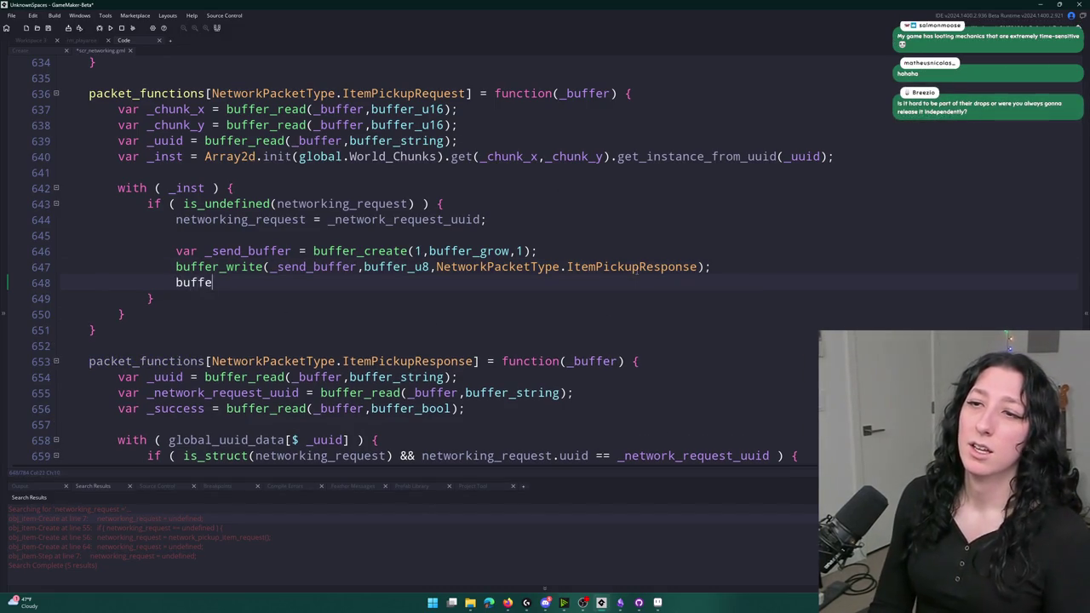
key(BackSpace)
text(_w)
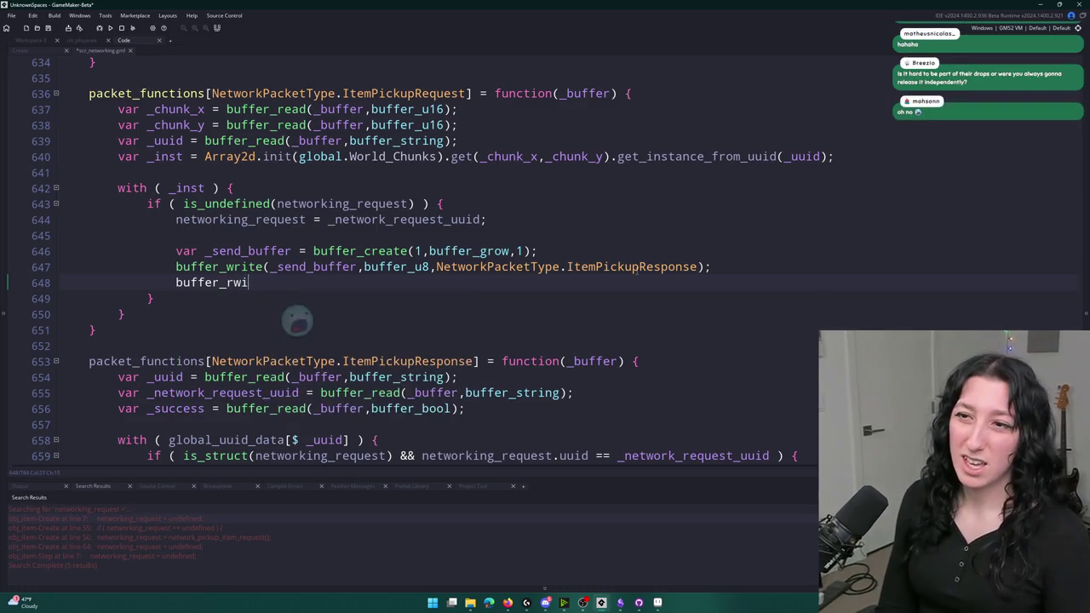
text(rite(_send)
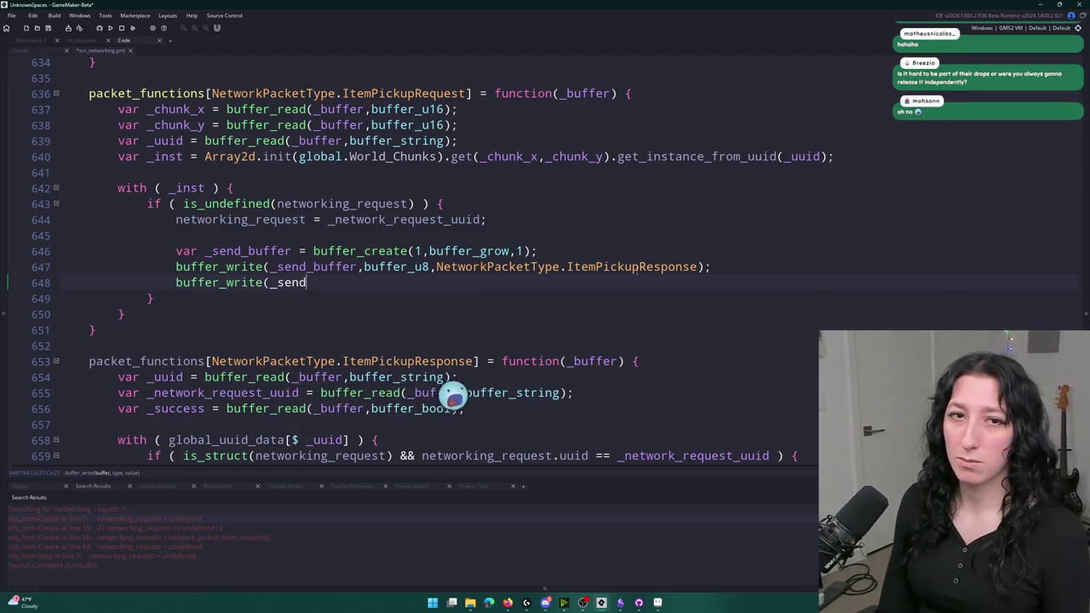
text(_buffer,k)
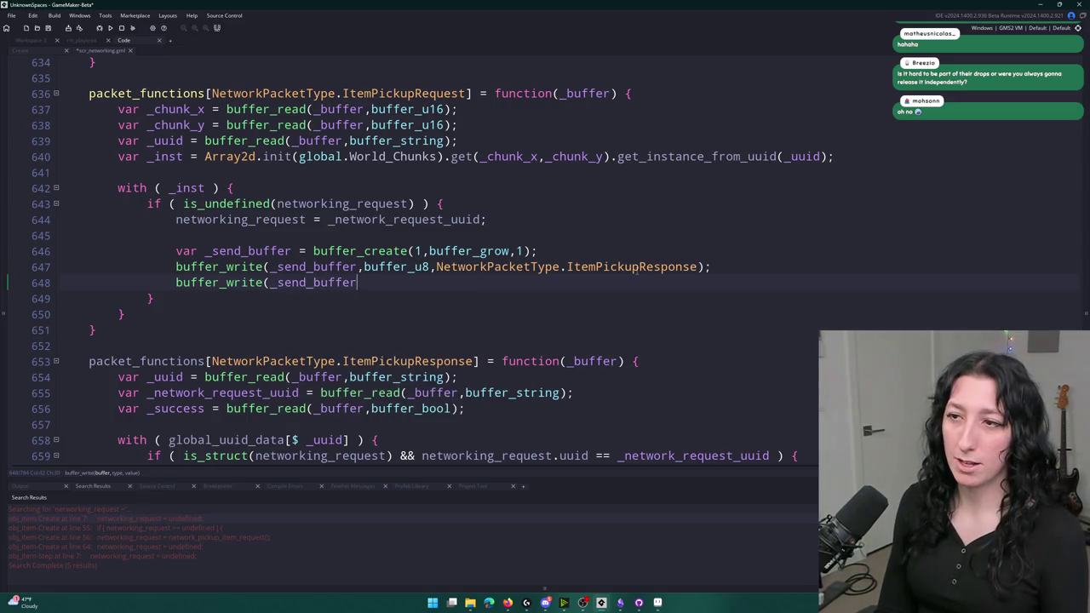
key(BackSpace)
text(b)
key(BackSpace)
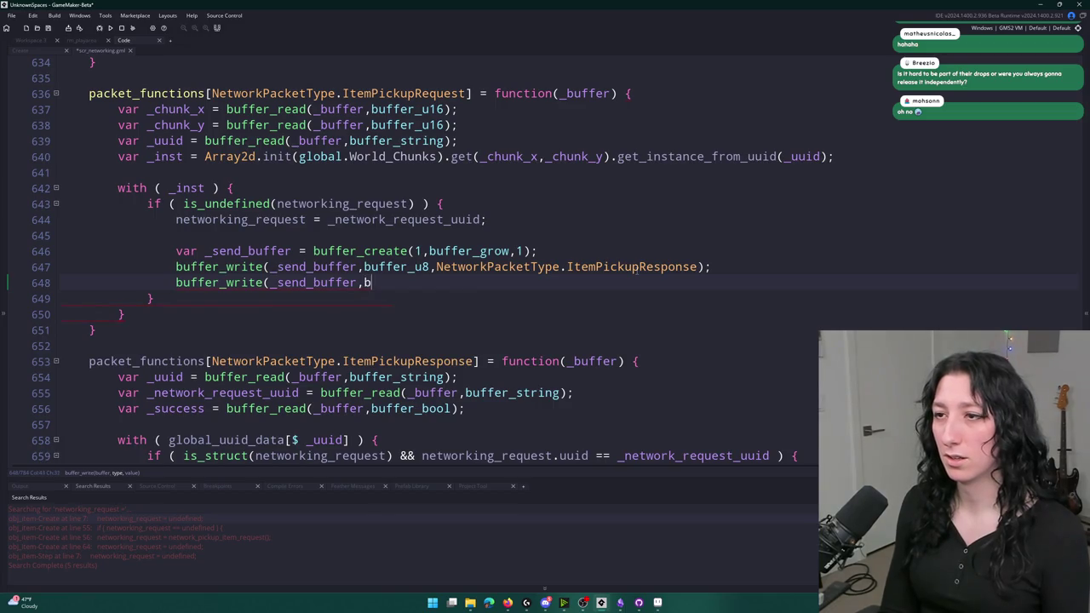
text(buffer_string,)
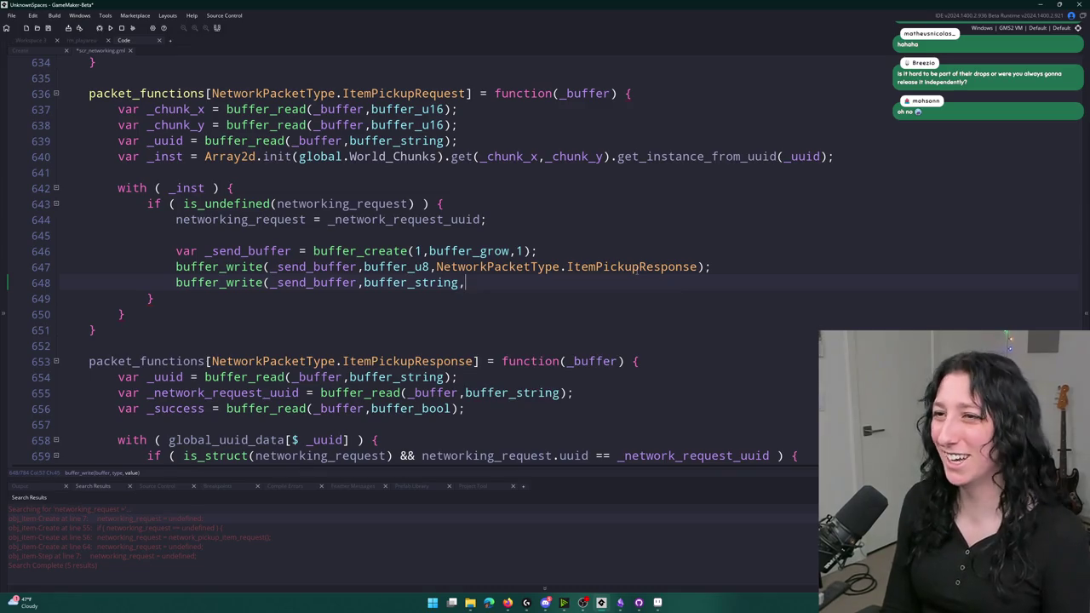
text(_uuid);)
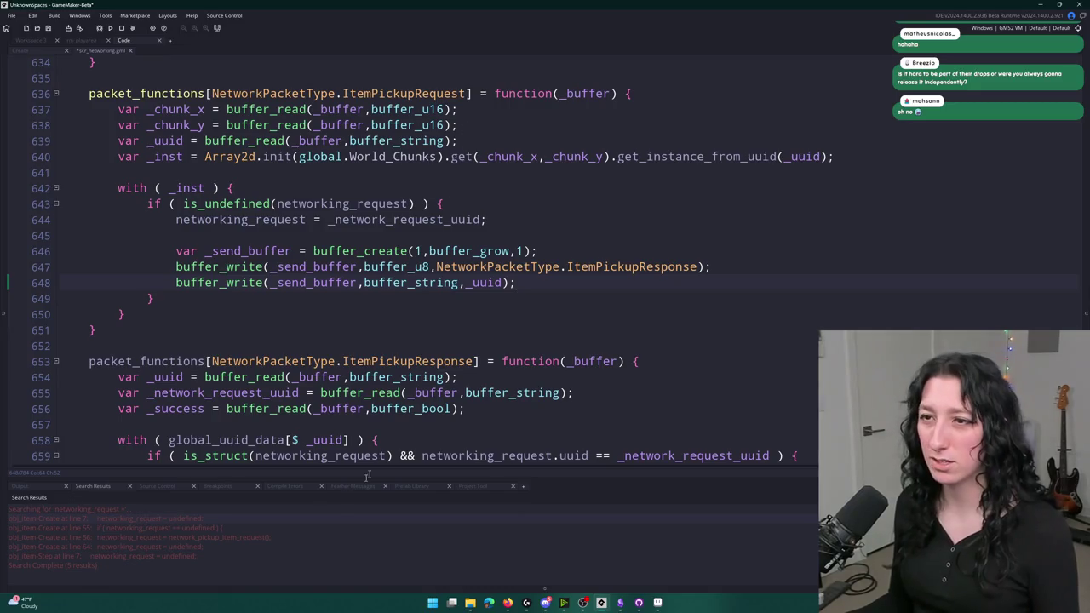
- Search for the next occurrence of ItemPickupRequest from line 636
double_click(431, 94)
key(ctrl+f)
key(Return)
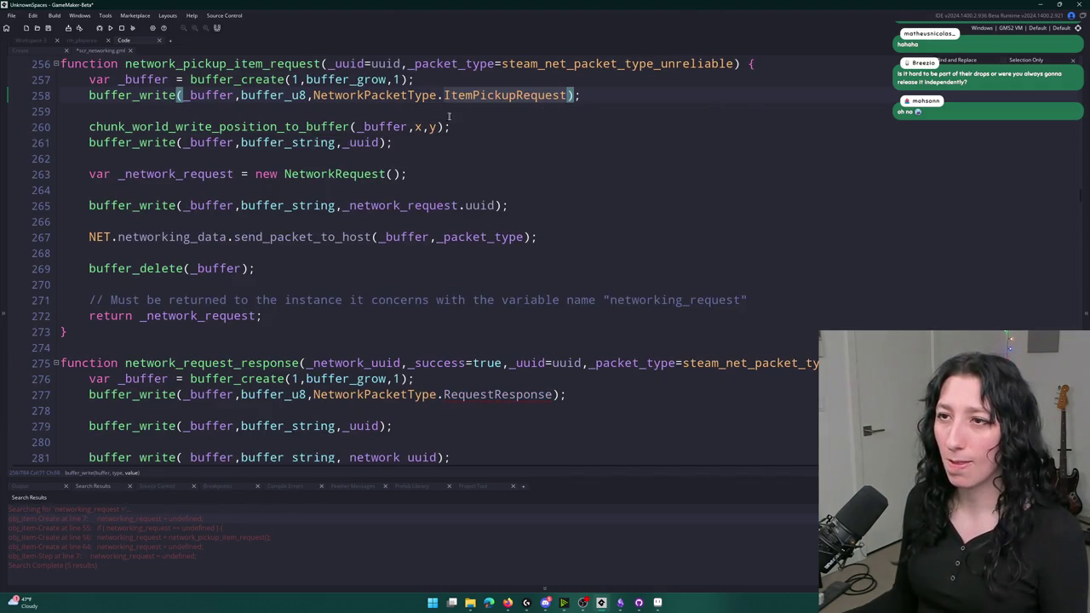
- Cut the network request lines 262–265 and paste them back in place
click(409, 174)
double_click(171, 174)
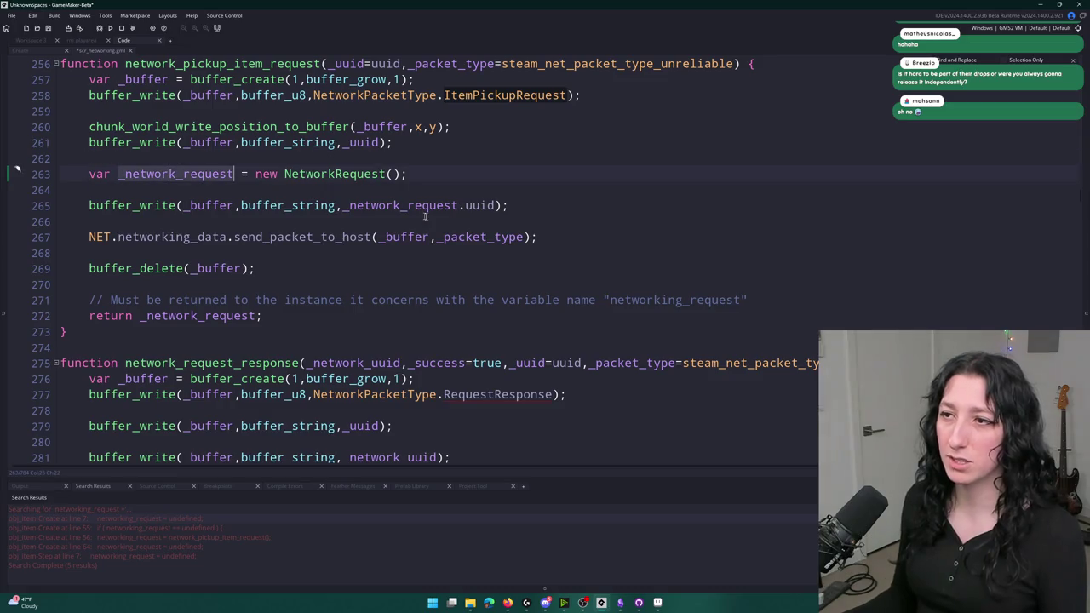
click(508, 205)
key(shift+Home)
key(shift+Up)
key(shift+Up)
key(shift+Up)
key(ctrl+c)
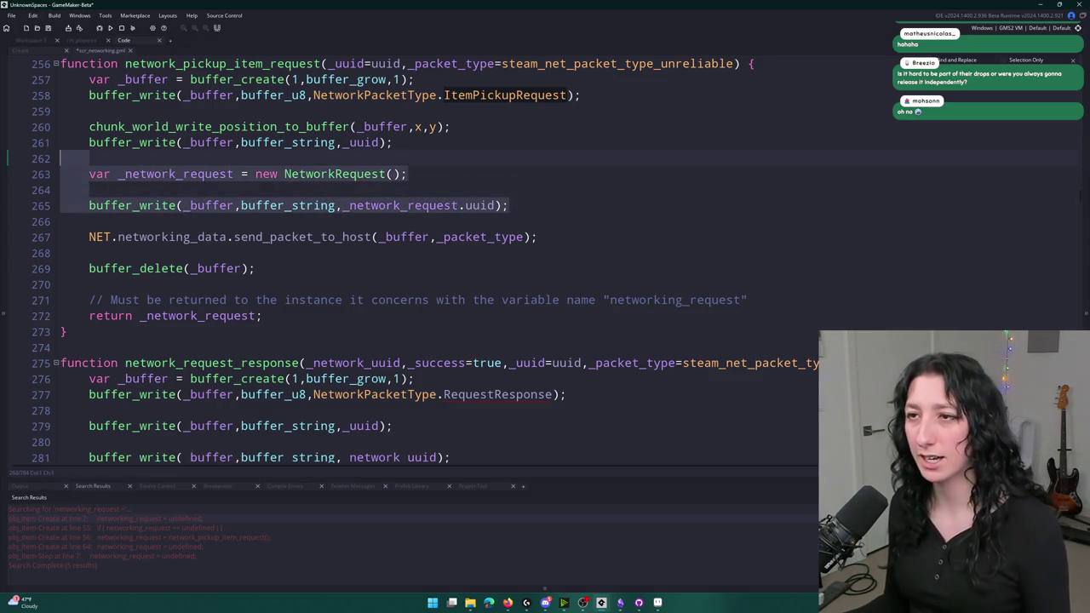
key(BackSpace)
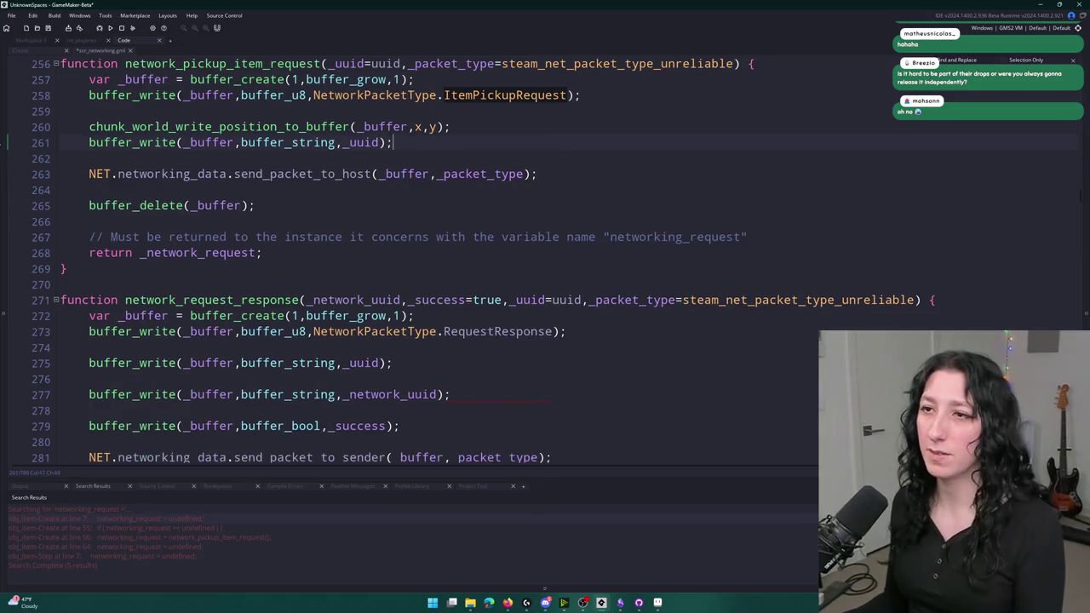
key(ctrl+v)
- Jump to the NetworkRequest definition, close scr_networking, and reopen it via asset search 'net'
middle_click(315, 174)
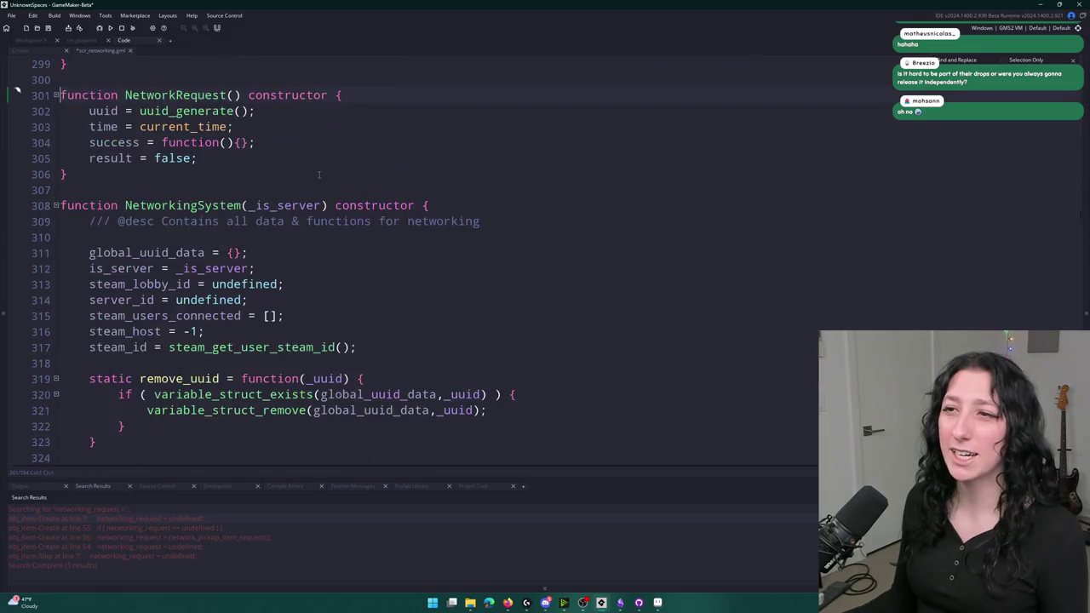
middle_click(97, 53)
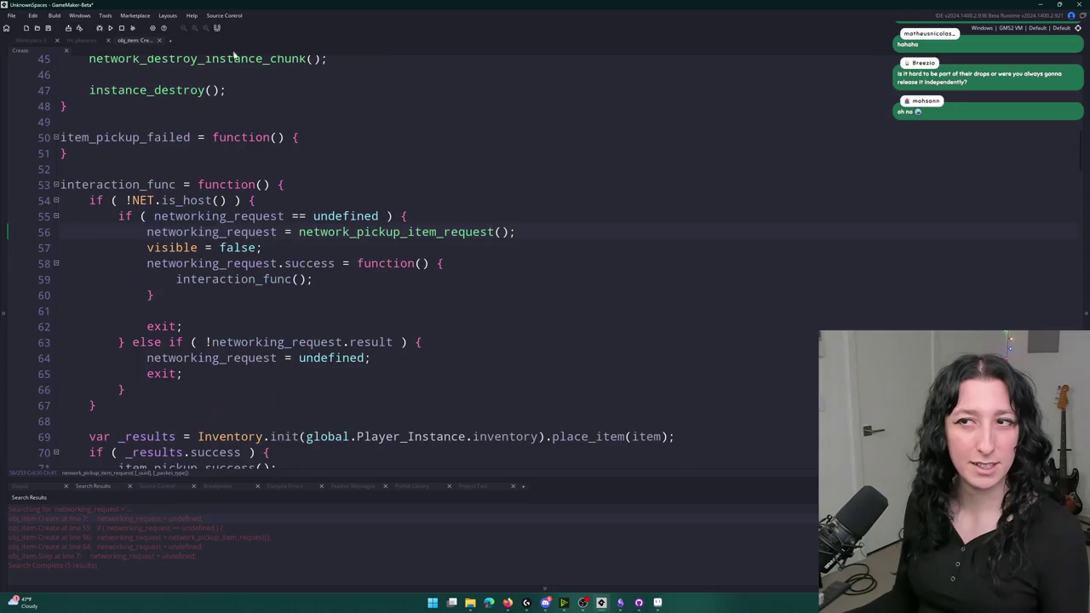
key(ctrl+t)
text(net)
key(Return)
scroll(367, 137, down, 2)
click(368, 136)
- Find the _success matches, then select the network_request_response function name
key(ctrl+f)
key(Return)
scroll(367, 136, up, 1)
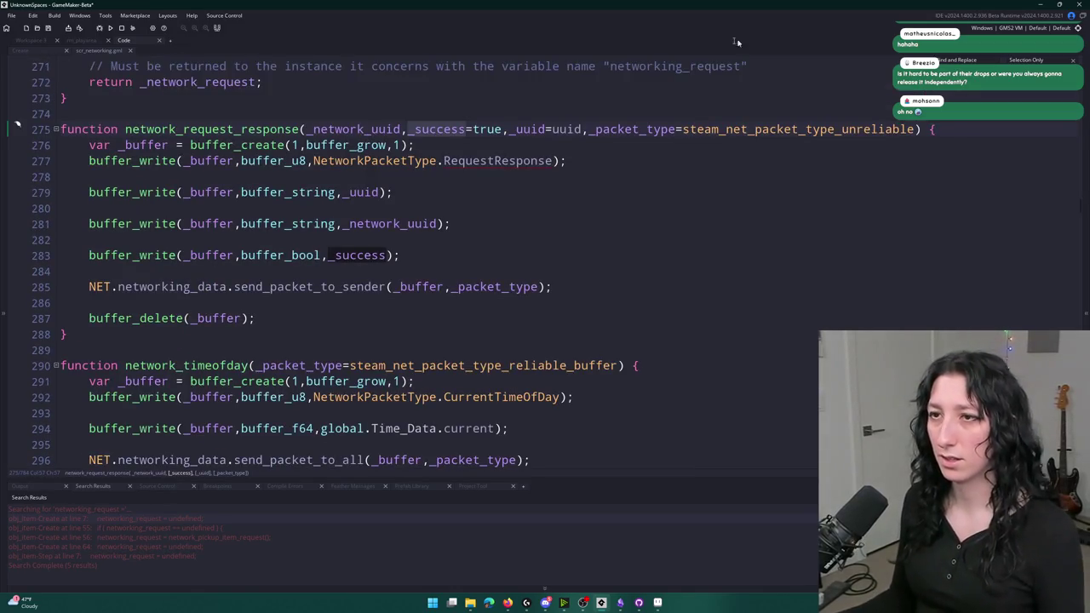
key(Escape)
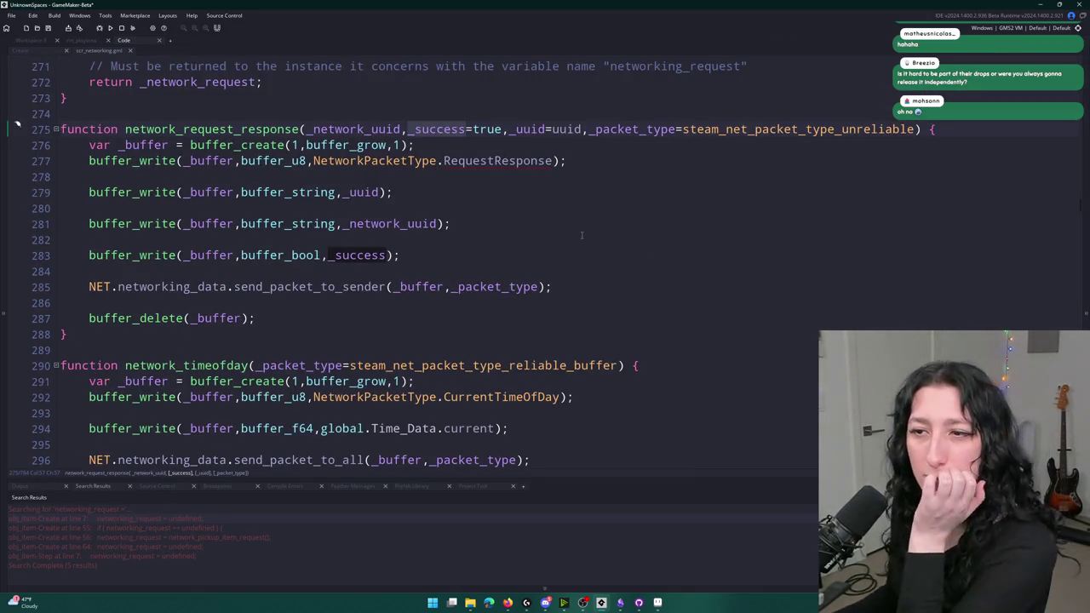
scroll(588, 229, down, 2)
scroll(244, 225, up, 3)
double_click(244, 180)
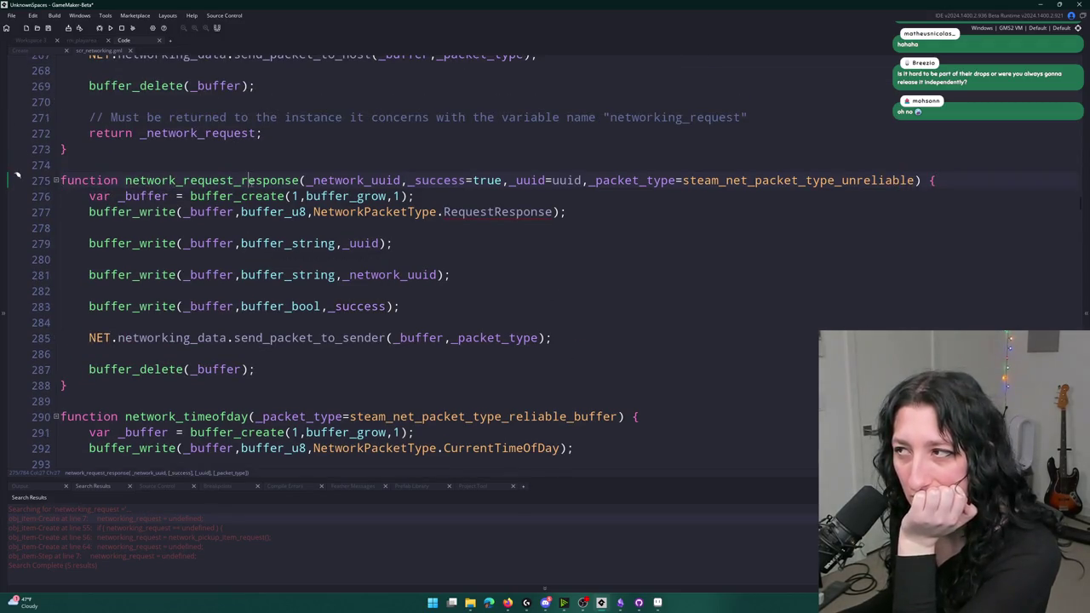
- Scroll up through the earlier networking functions to network_create_player
scroll(264, 281, up, 14)
scroll(280, 333, up, 6)
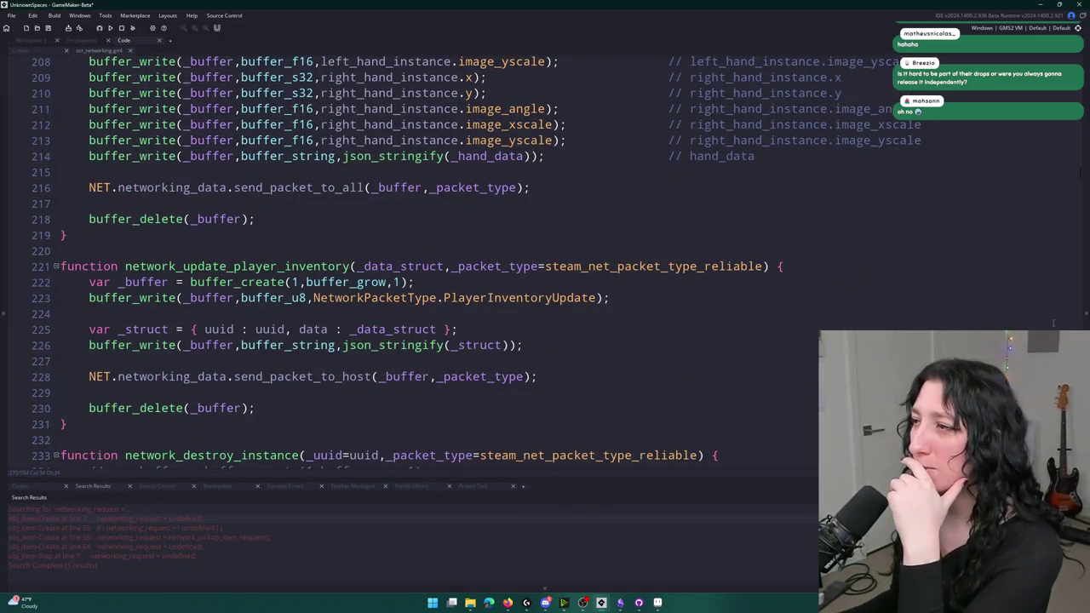
scroll(877, 321, up, 20)
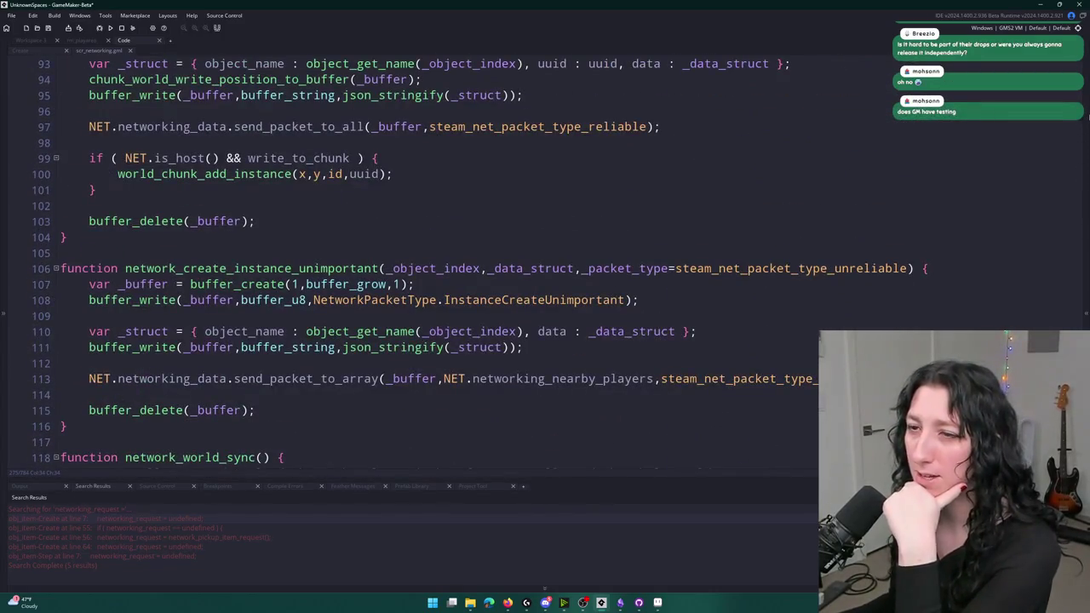
scroll(409, 255, up, 7)
scroll(408, 255, up, 10)
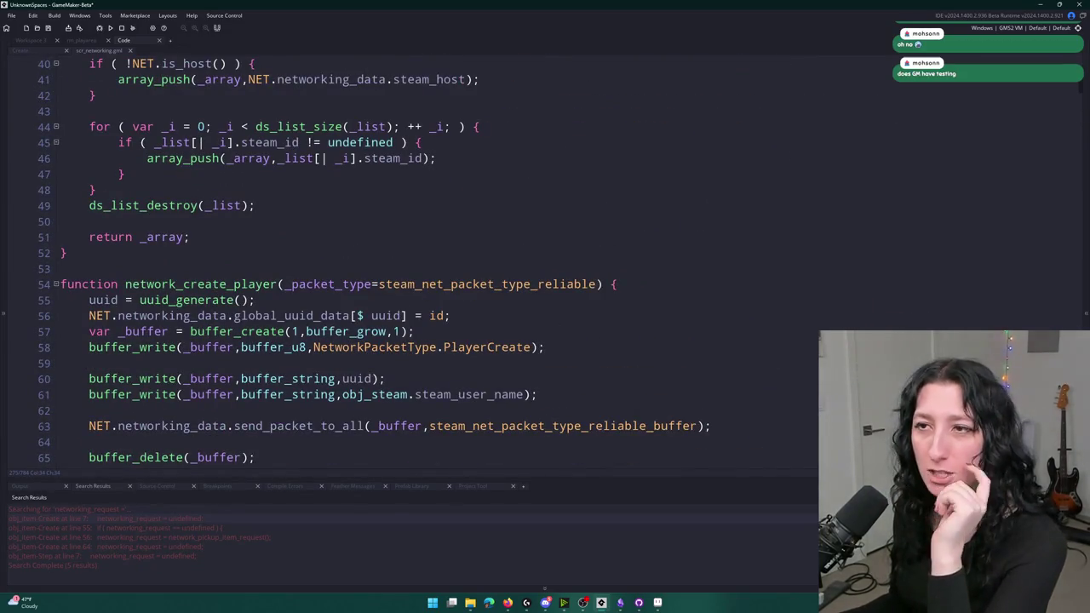
scroll(409, 255, up, 7)
scroll(408, 255, down, 3)
scroll(409, 255, down, 4)
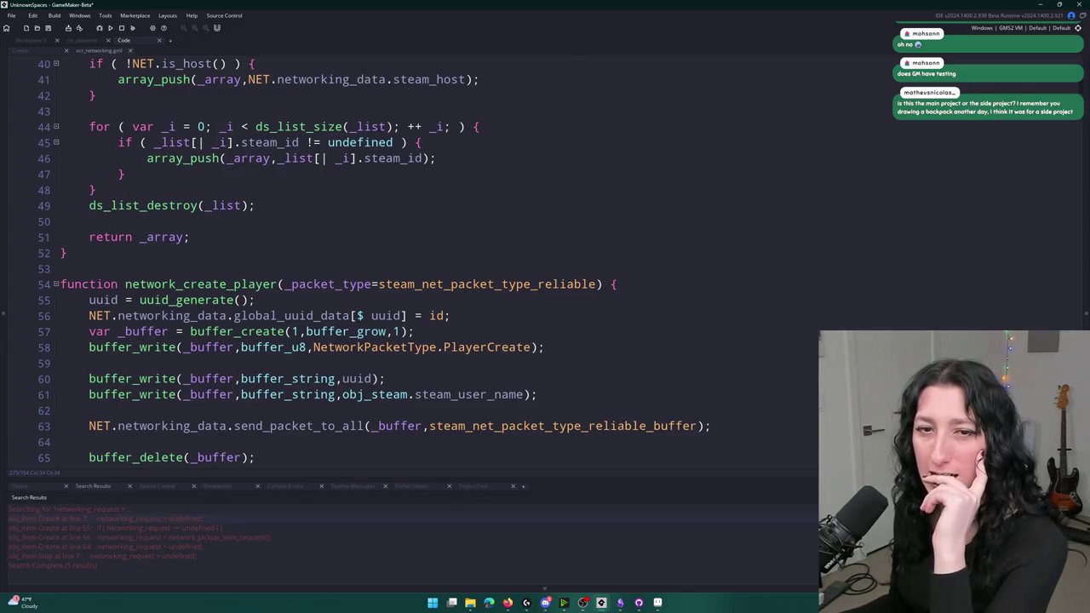
scroll(371, 262, up, 1)
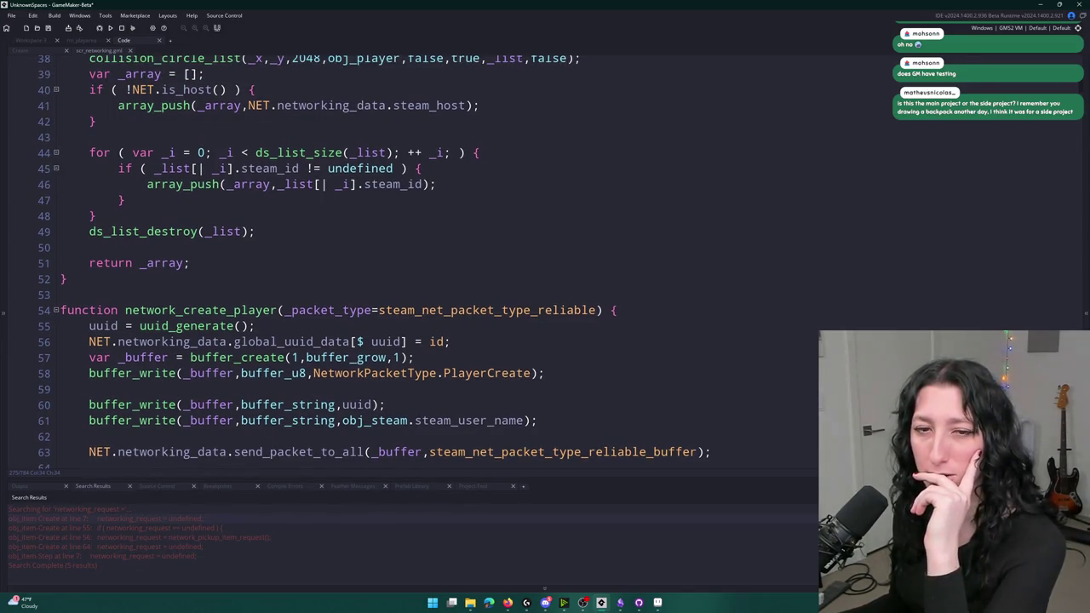